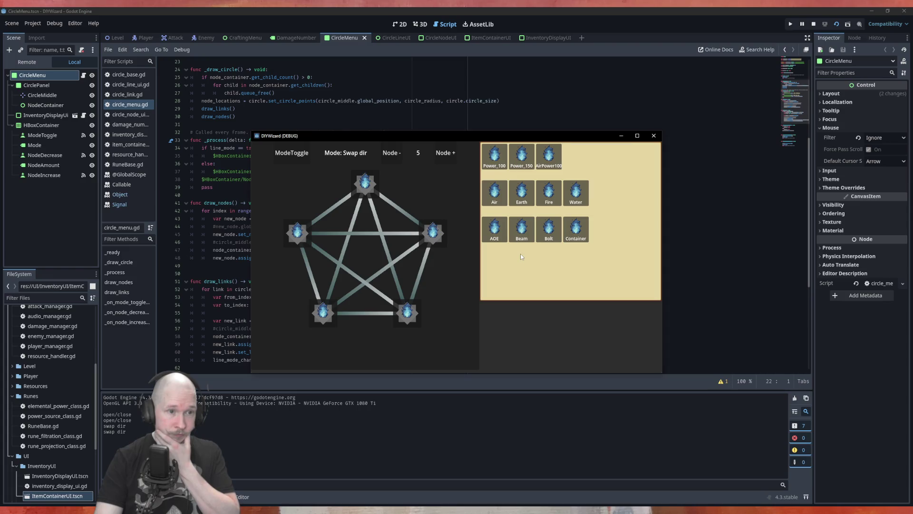
Close the DIYWizard debug window and switch to the ItemContainerUI script tab
click(654, 136)
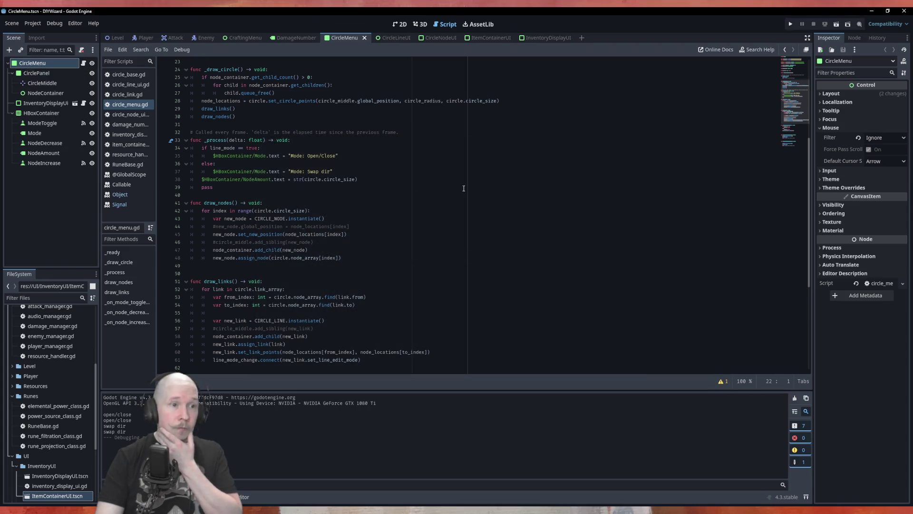
click(486, 43)
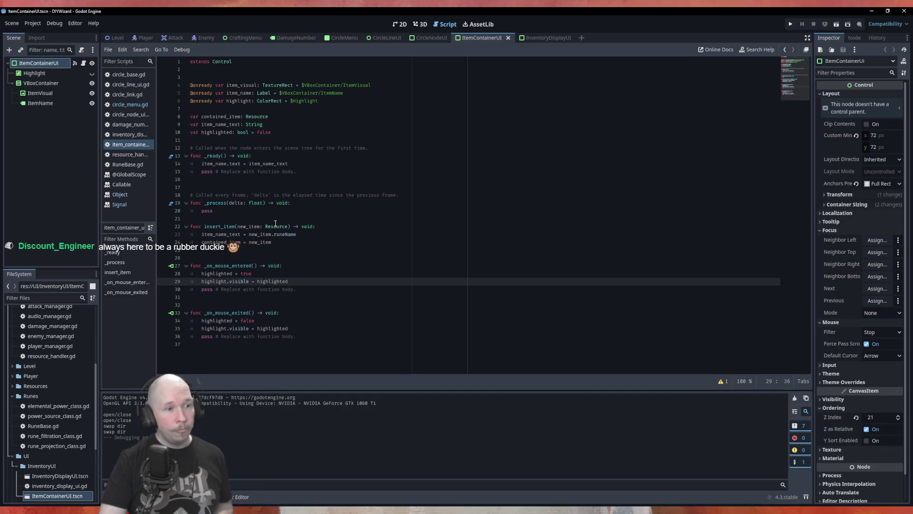
Add 'var mouse_pressed: bool = false' on a new line below the highlighted variable
click(292, 138)
key(Return)
key(Up)
text(var)
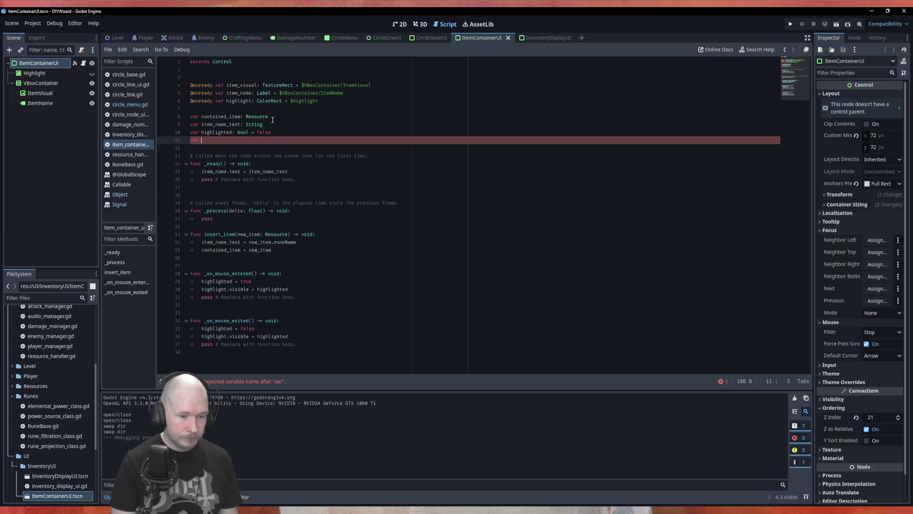
text(mou)
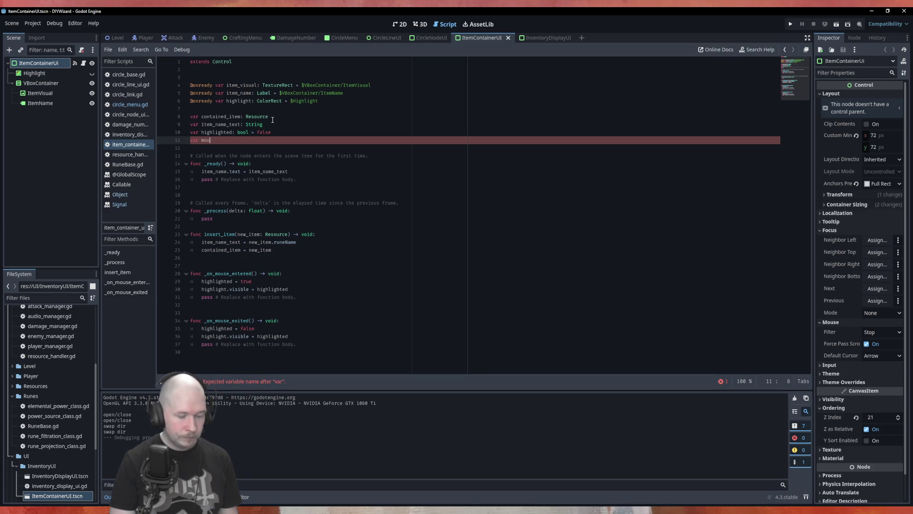
text(se_pressed: )
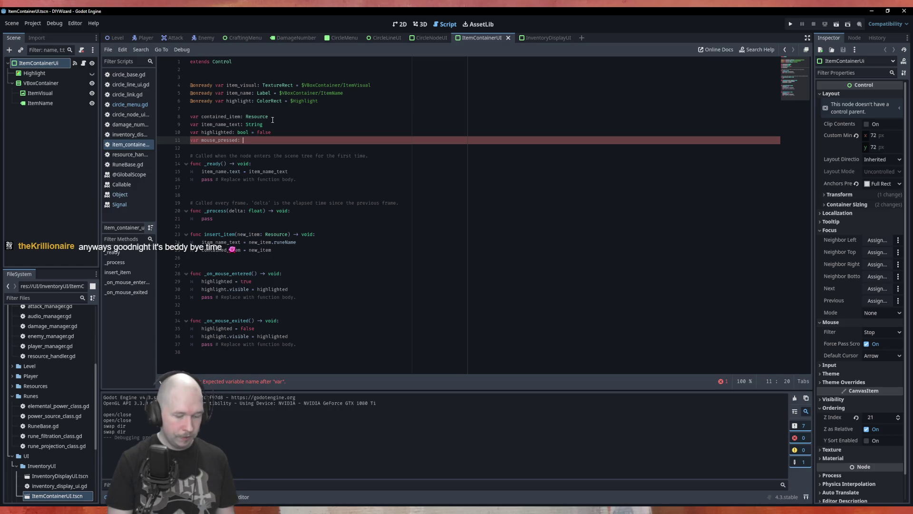
text(bool = )
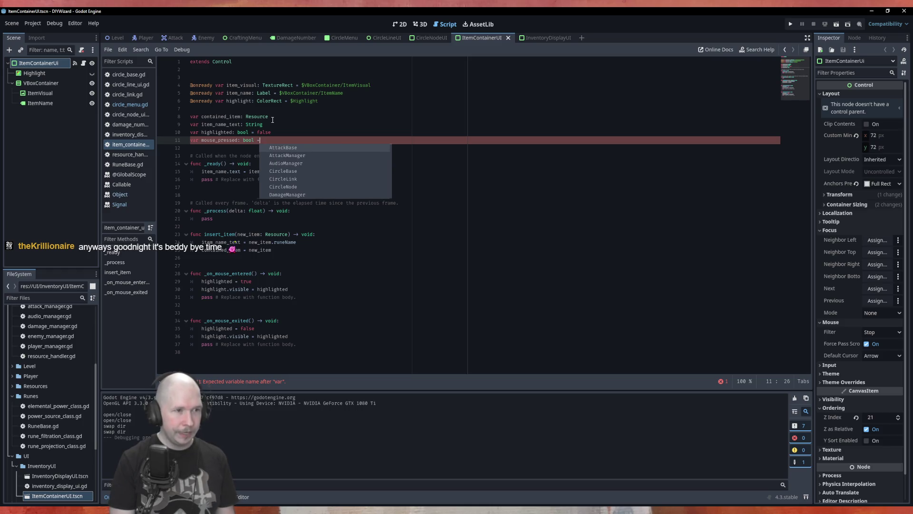
text(false)
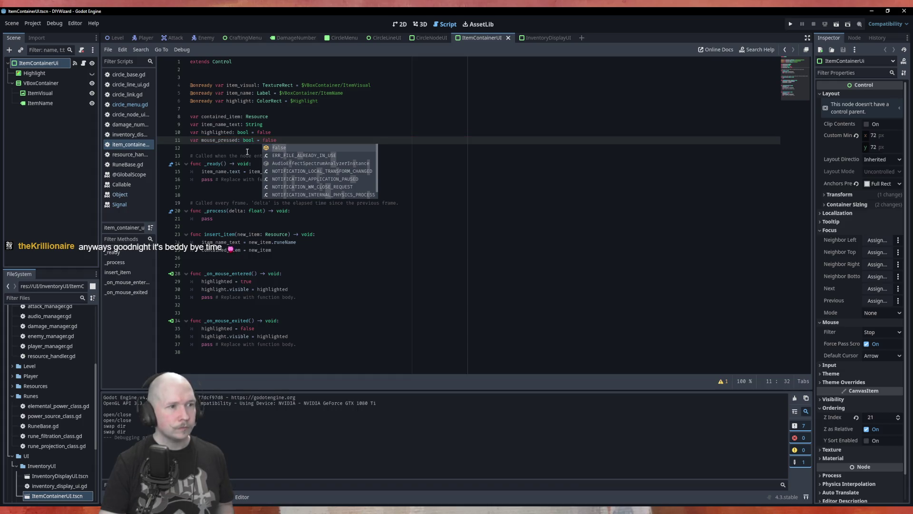
click(244, 145)
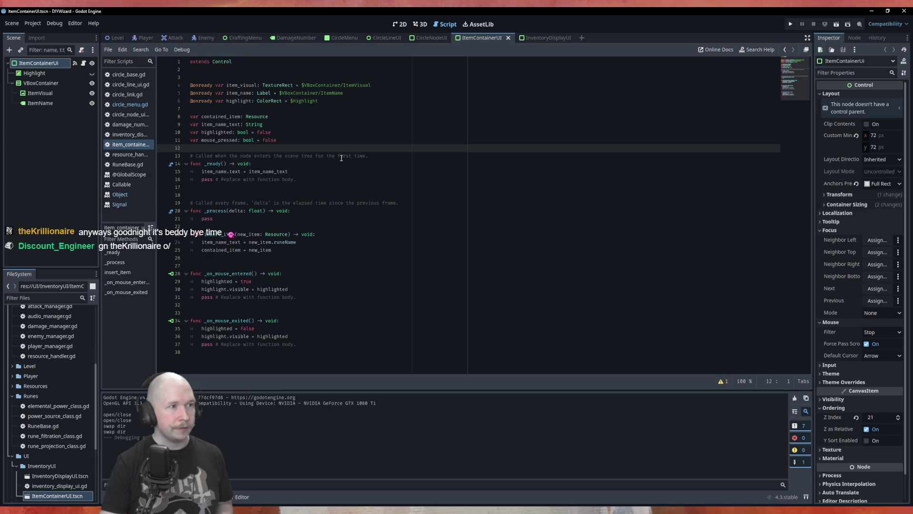
click(33, 23)
Create a mouse_left_button action in the Project Settings Input Map
click(44, 36)
click(288, 147)
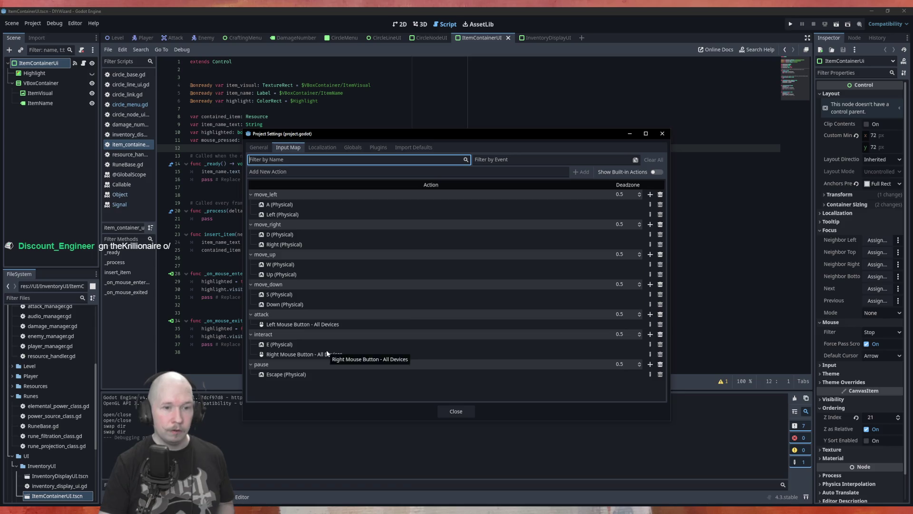
click(494, 171)
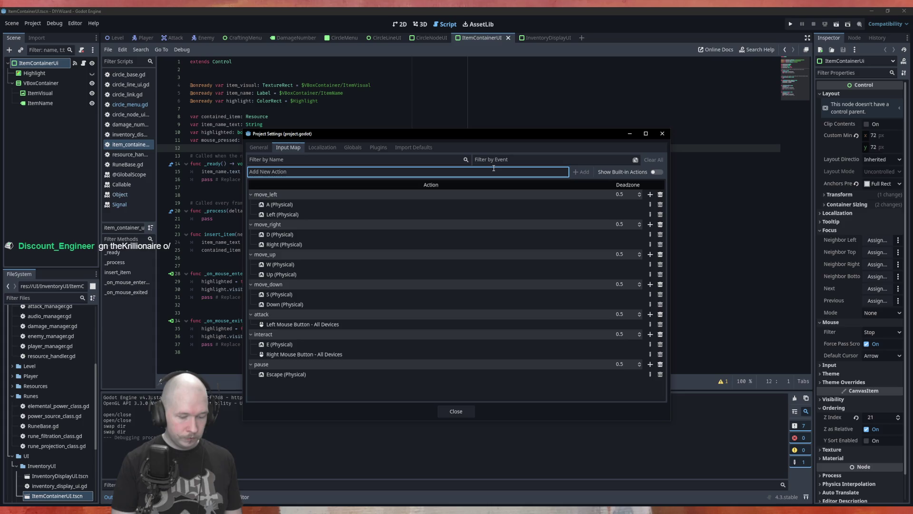
text(mouse)
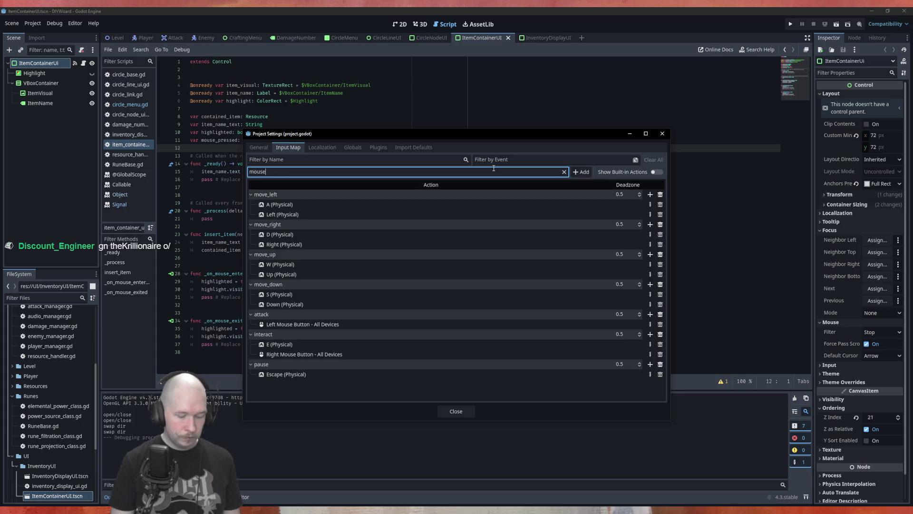
text(_left)
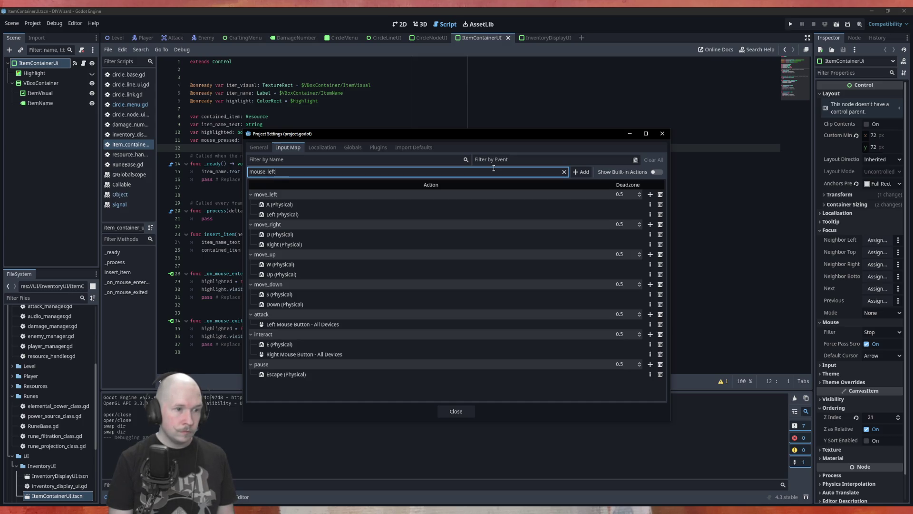
text(_button)
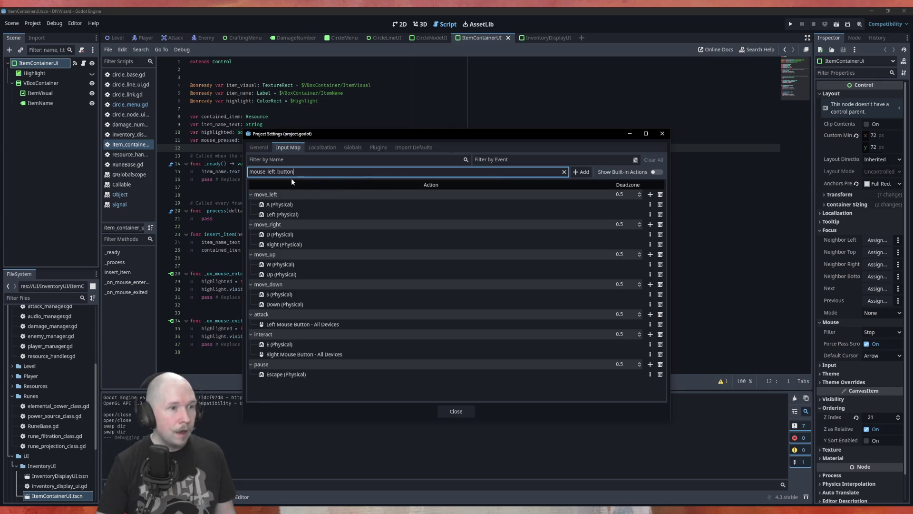
click(581, 175)
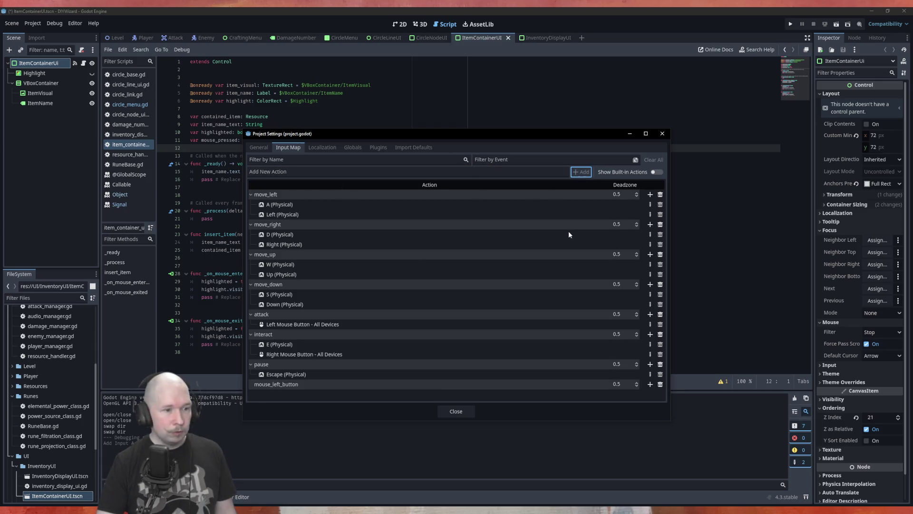
Bind the left mouse button to mouse_left_button, then close Project Settings
click(650, 385)
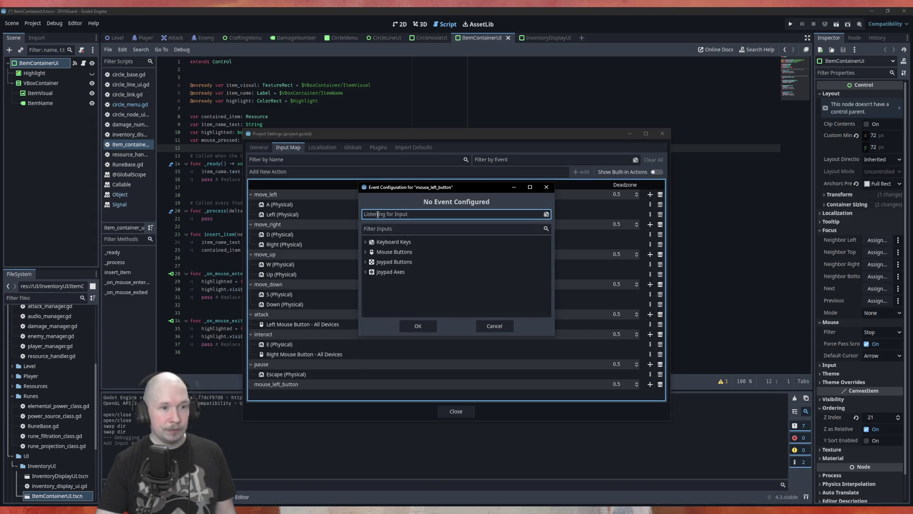
click(409, 216)
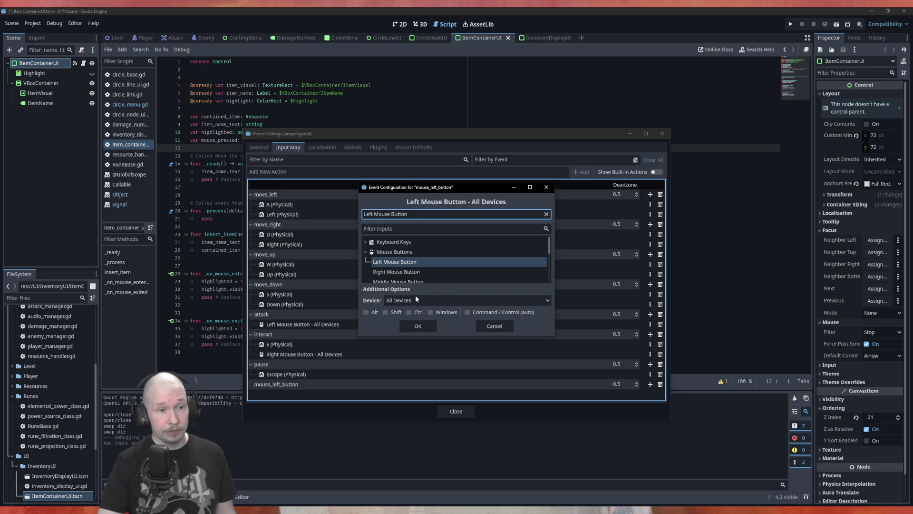
click(422, 327)
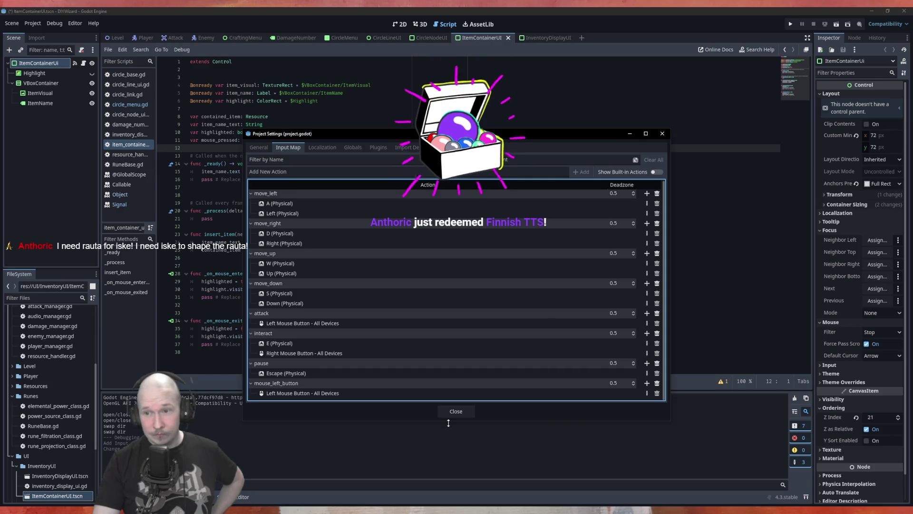
click(453, 414)
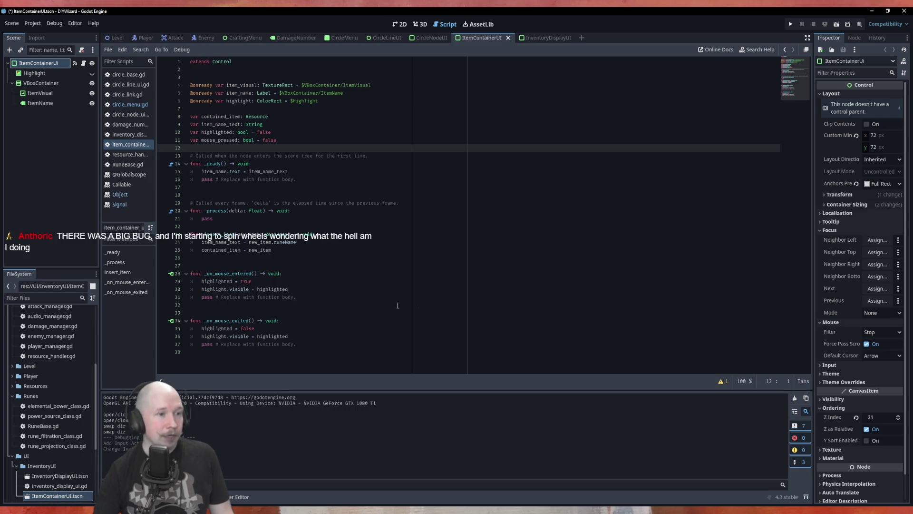
Open a new first line in _process and begin an if condition using code completion
click(346, 204)
key(Down)
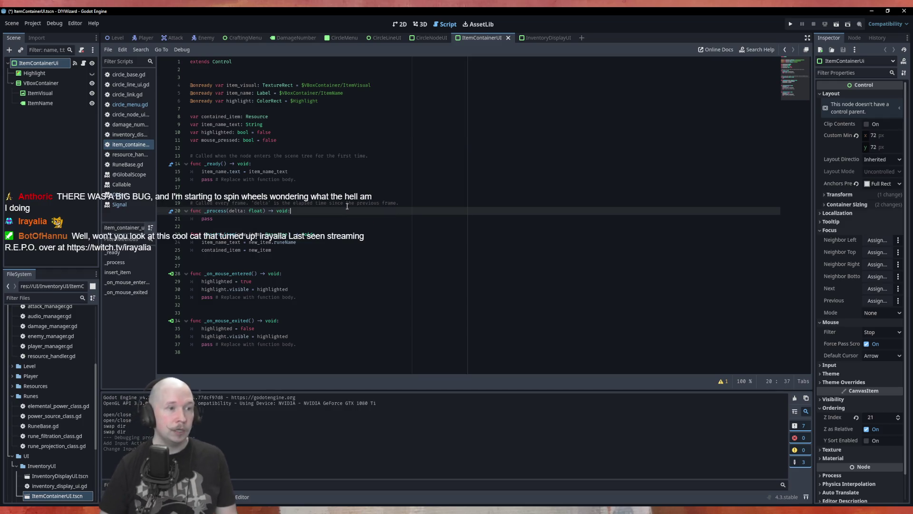
key(Return)
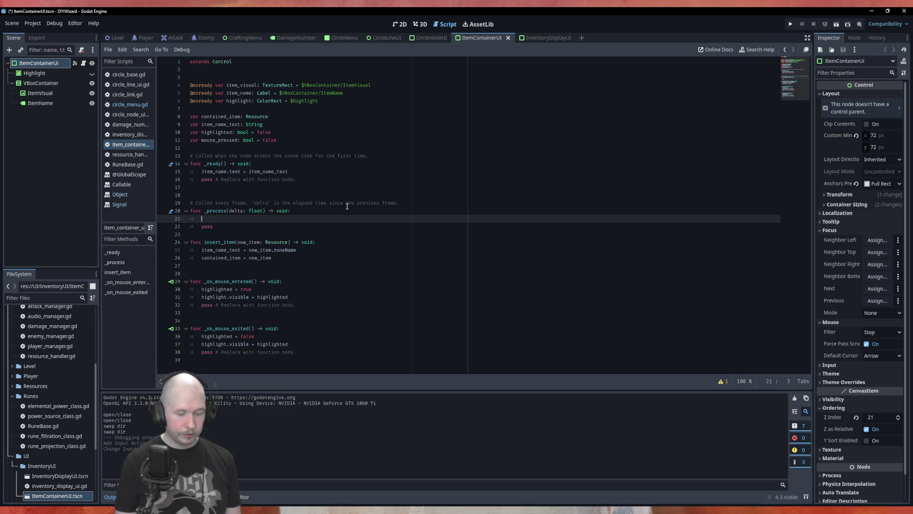
text(if is)
key(ctrl+space)
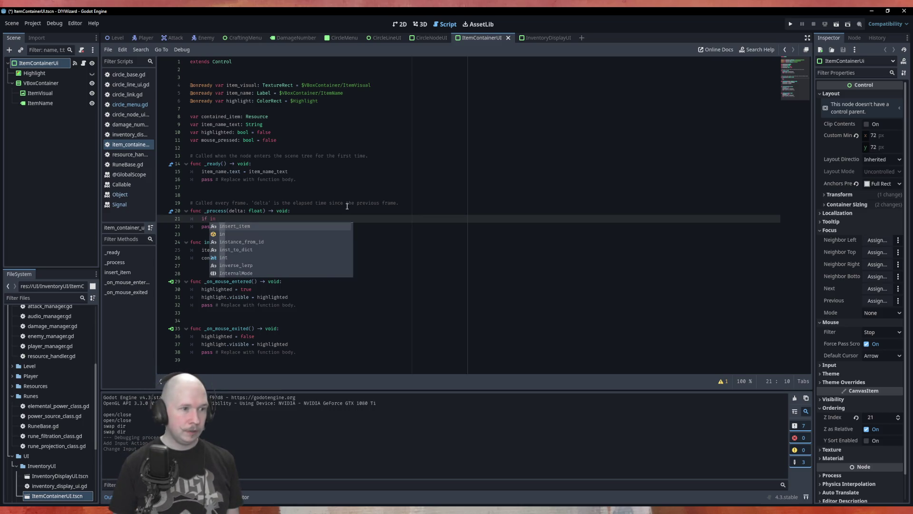
Write 'if Input.is_action_just_pressed("mouse_left_button"):' in _process with a pass body
text(Inp)
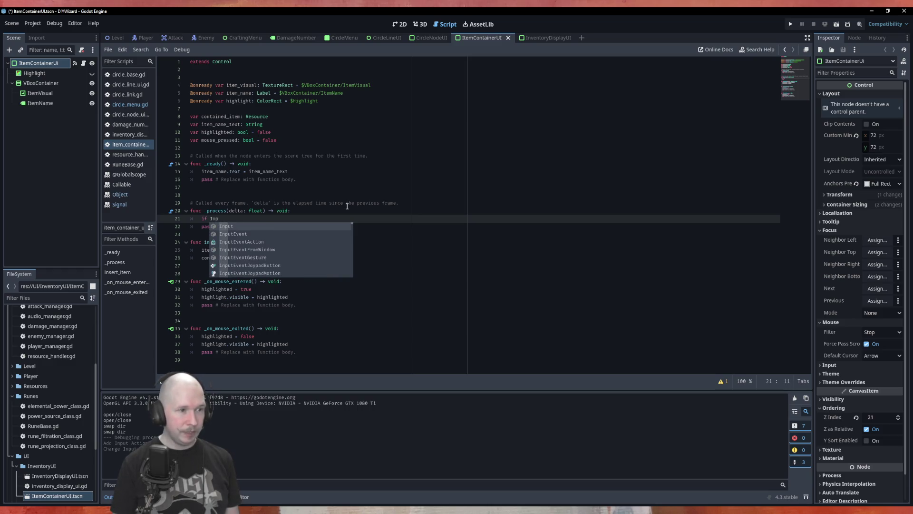
key(Return)
text(.)
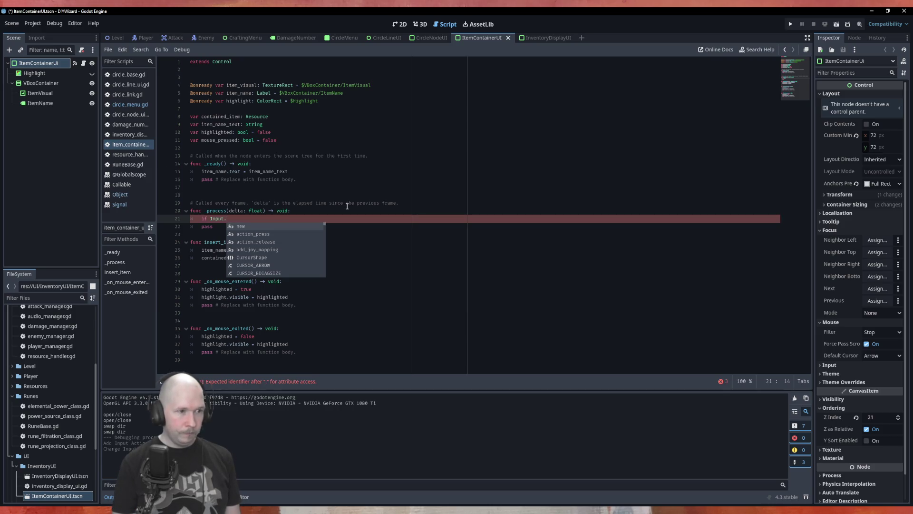
text(is)
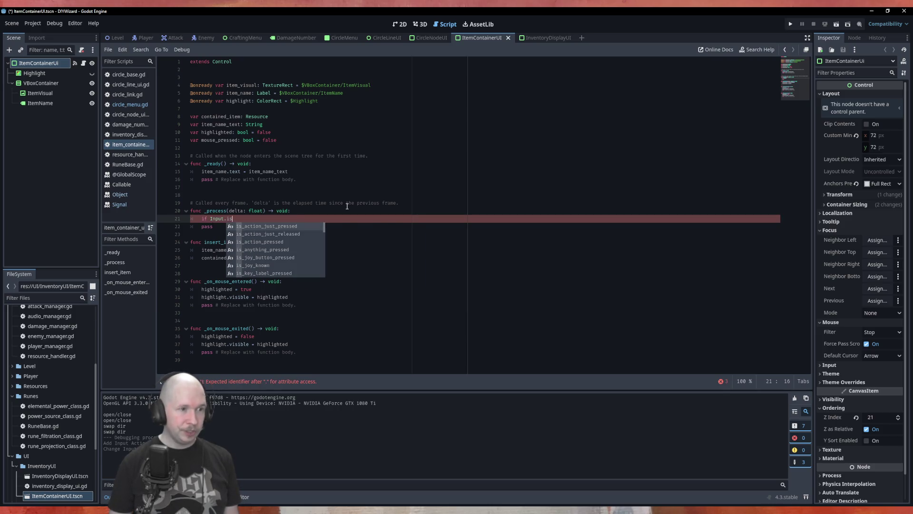
key(Return)
key(Down)
key(Down)
key(Return)
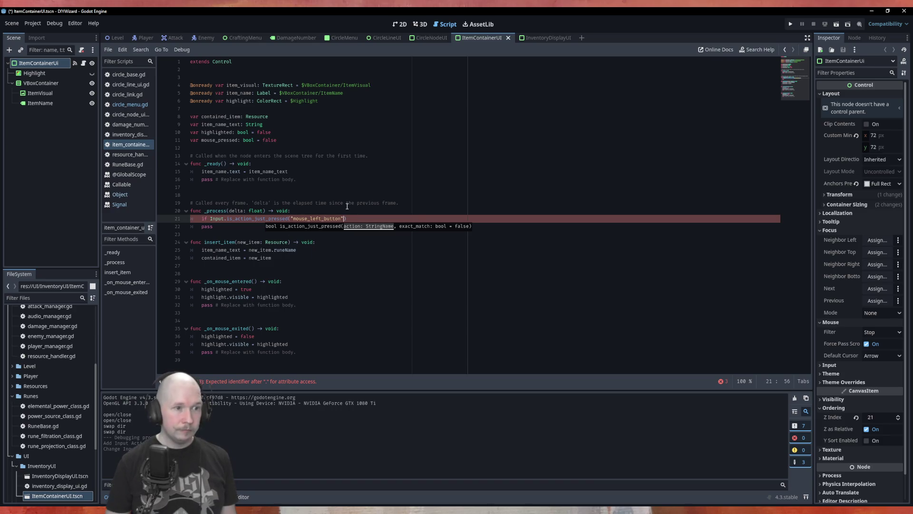
text(:)
key(Return)
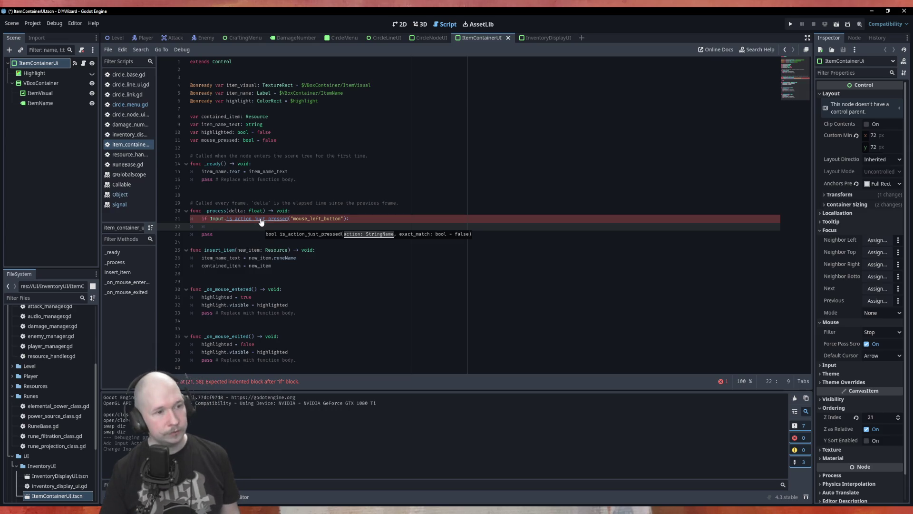
text(pass)
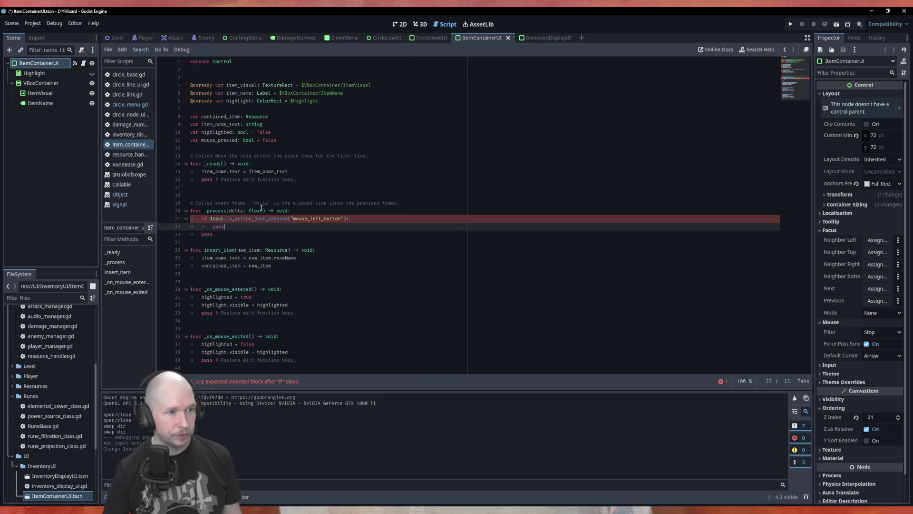
click(270, 219)
Ctrl+click is_action_just_pressed and browse the Input class reference's action-pressed methods
ctrl+click(271, 220)
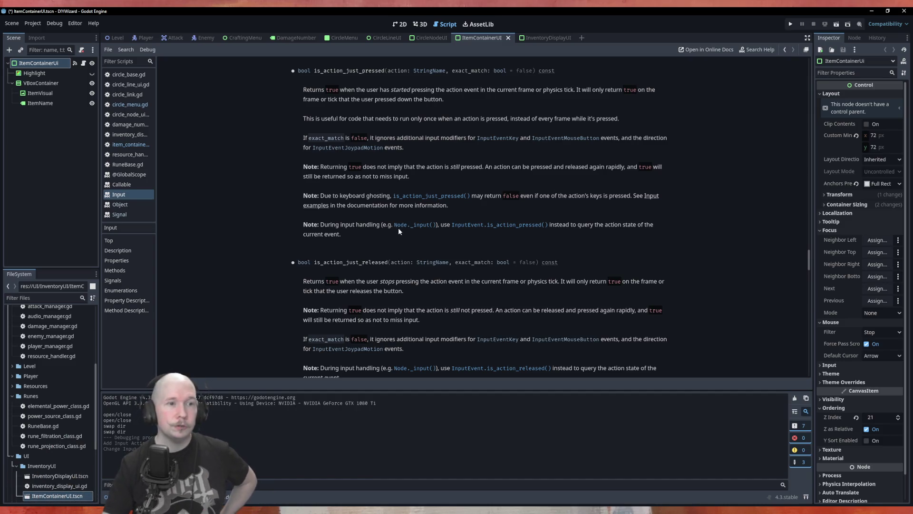
scroll(428, 173, up, 5)
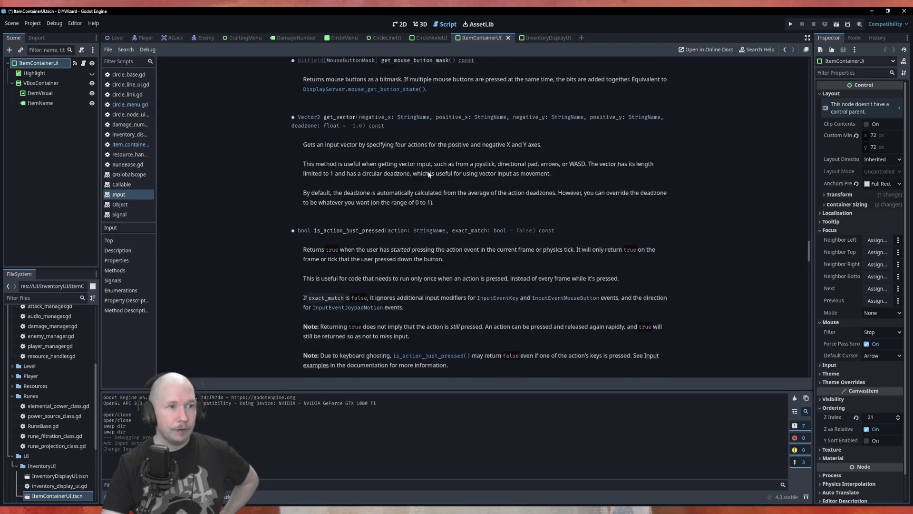
scroll(379, 176, down, 9)
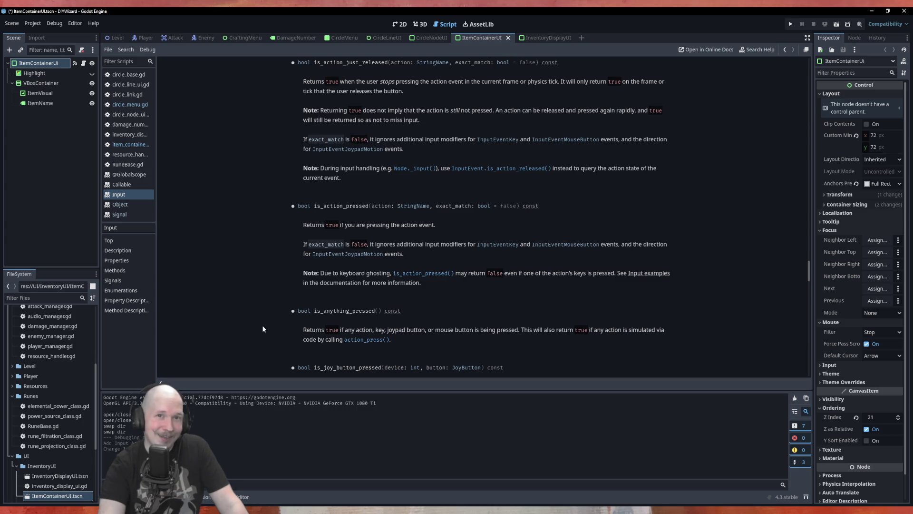
scroll(325, 335, down, 2)
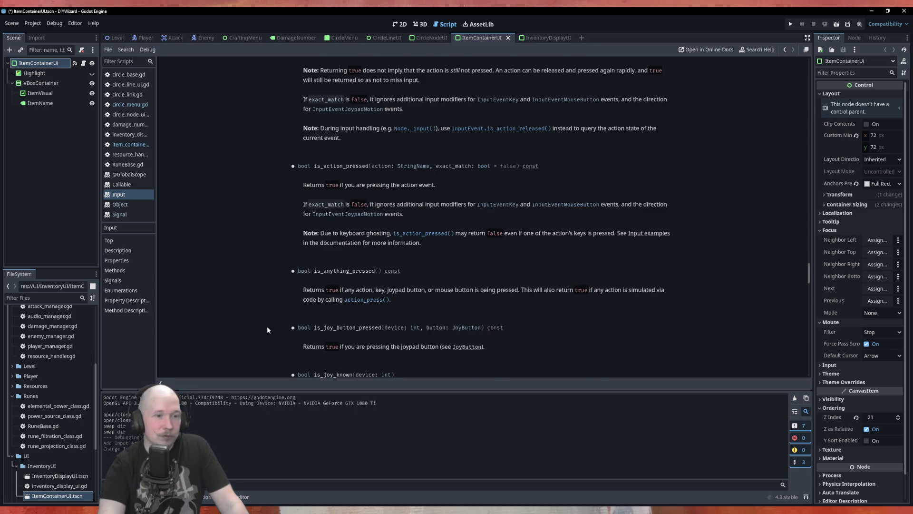
scroll(268, 329, up, 3)
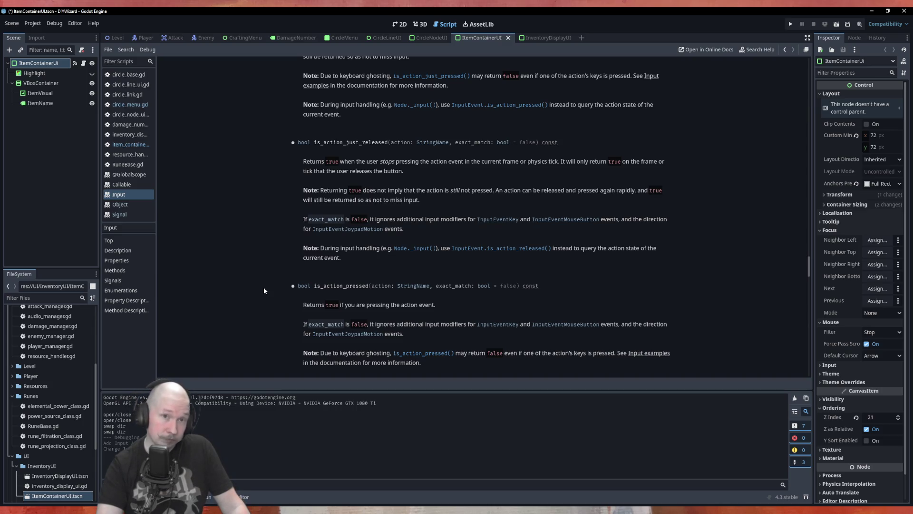
scroll(259, 288, up, 2)
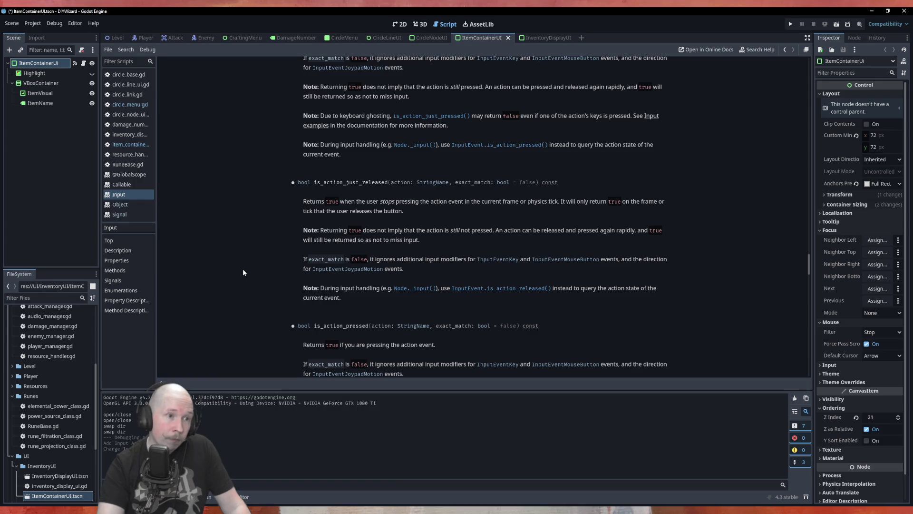
scroll(243, 272, down, 2)
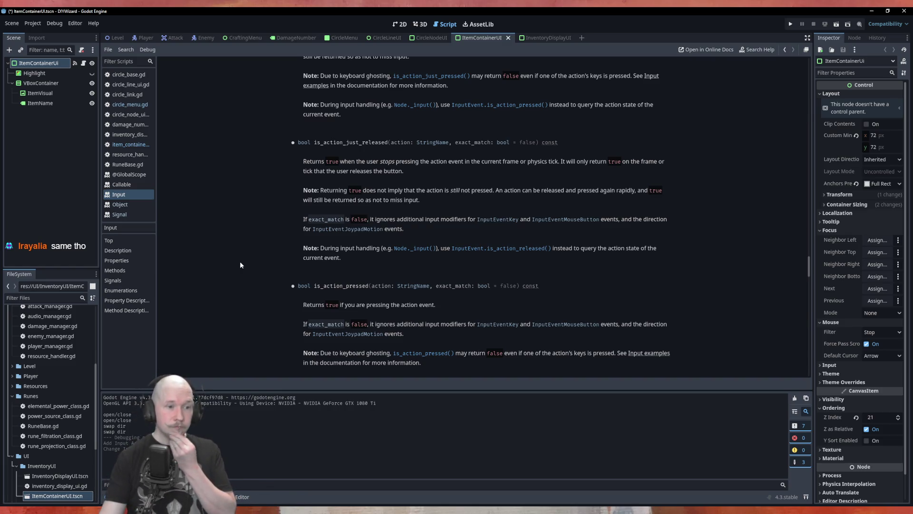
scroll(243, 262, down, 1)
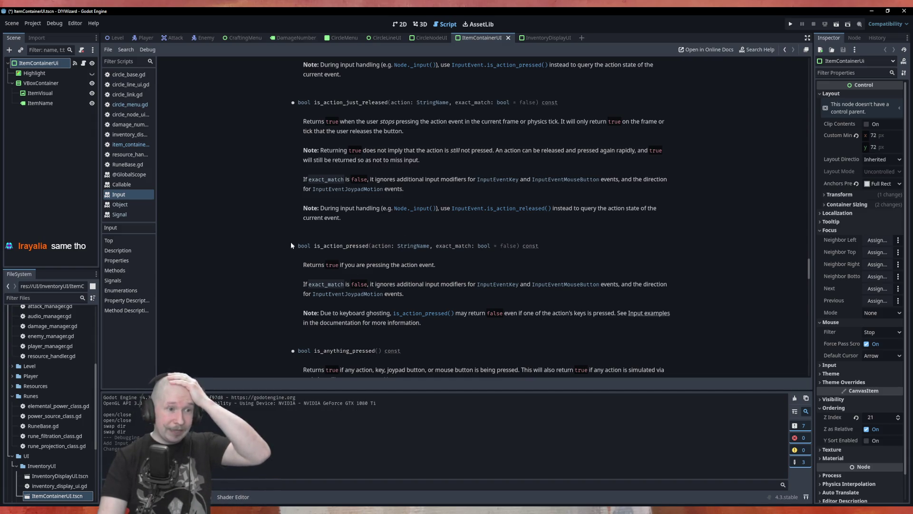
scroll(267, 245, up, 1)
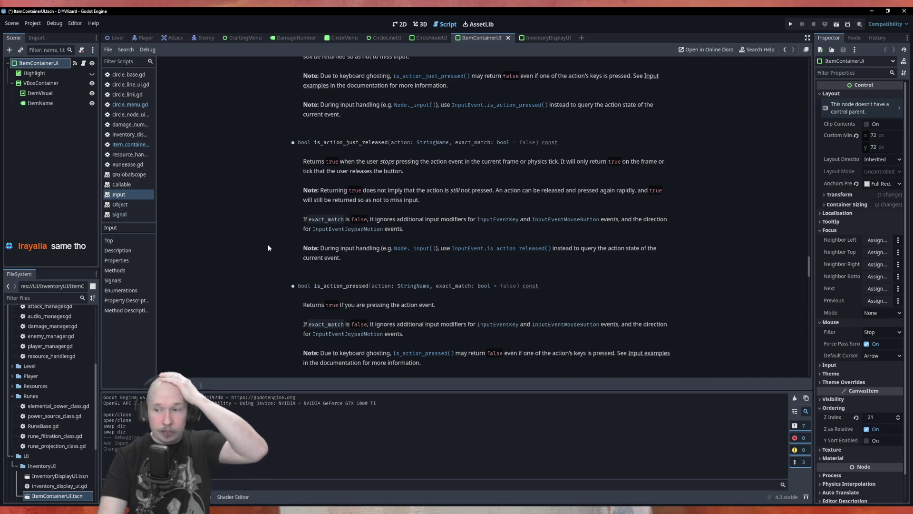
scroll(292, 225, up, 6)
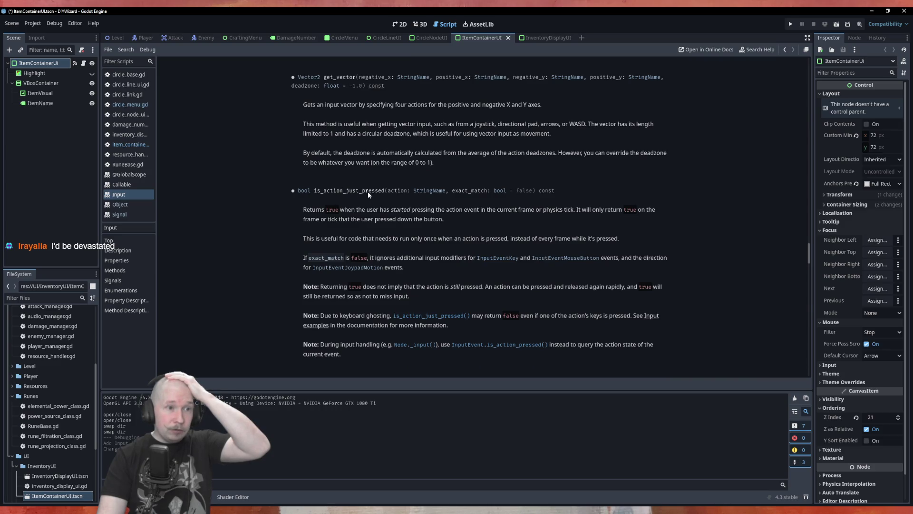
scroll(367, 191, down, 4)
scroll(350, 143, up, 1)
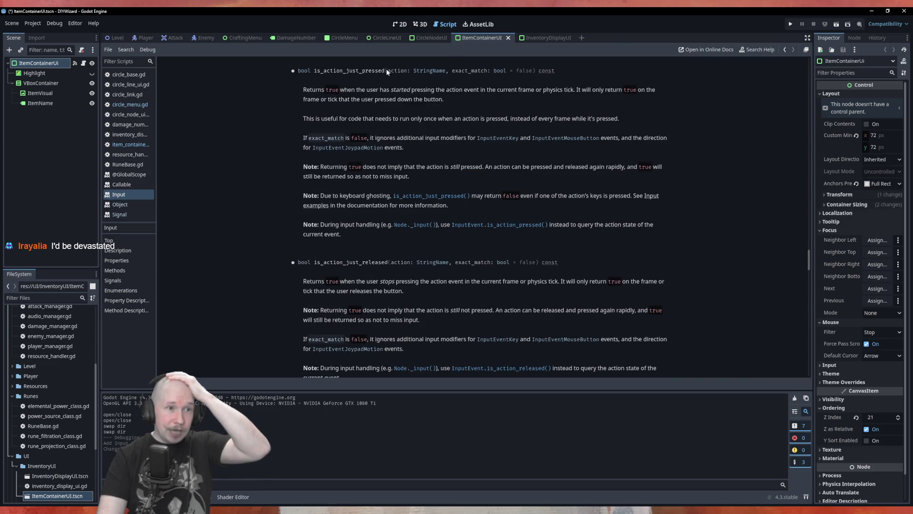
scroll(365, 299, down, 3)
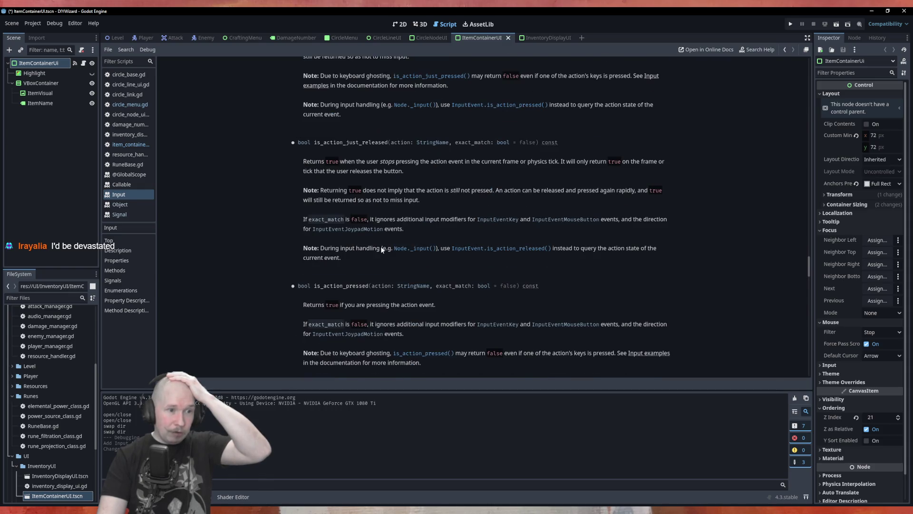
scroll(332, 281, down, 2)
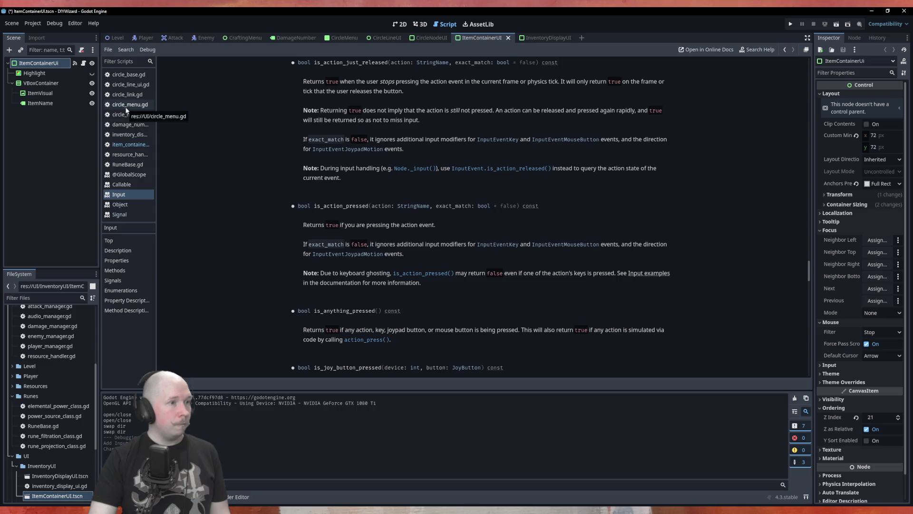
Back in item_container_ui.gd, insert an empty line above var mouse_pressed
click(130, 144)
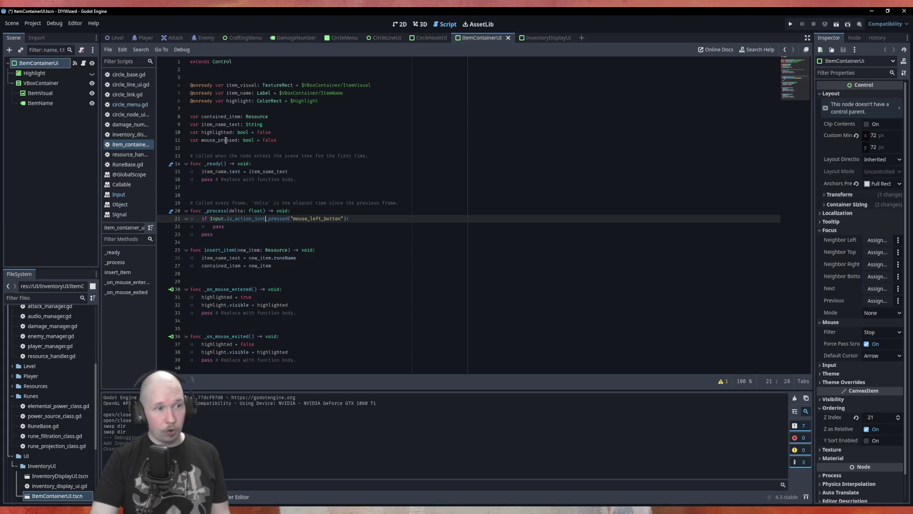
click(296, 140)
key(Up)
key(Return)
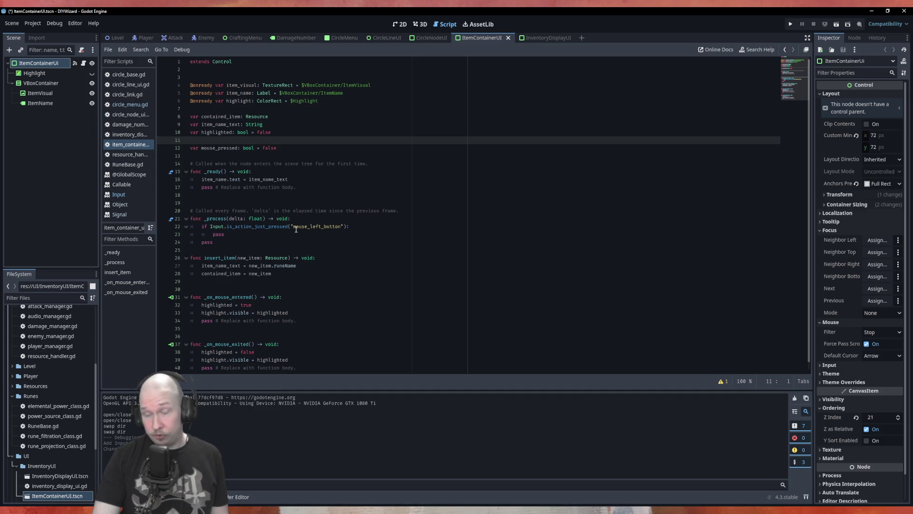
scroll(320, 333, down, 1)
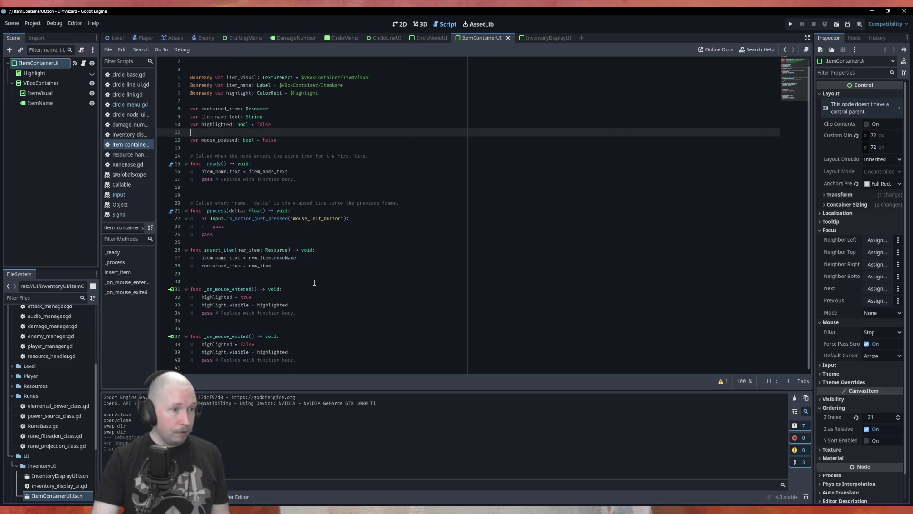
click(294, 343)
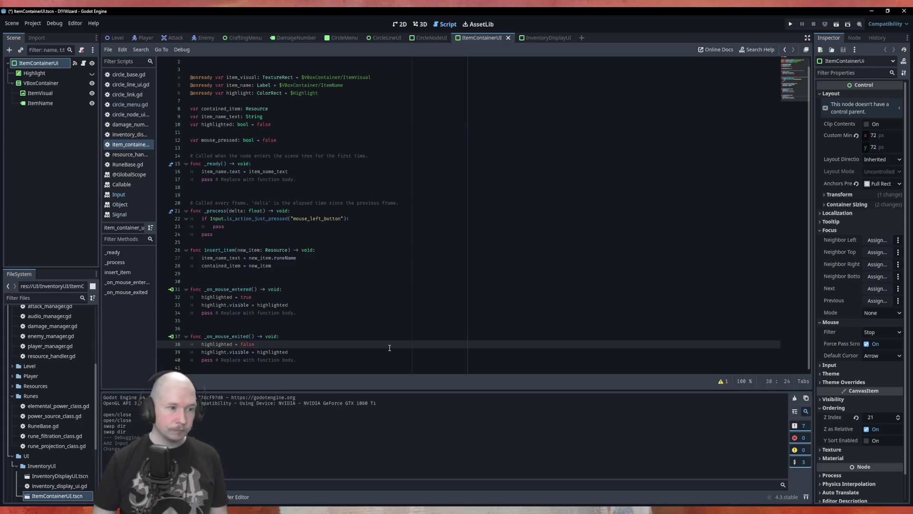
key(Up)
Begin _on_mouse_exited with 'if Input.is_action_pressed("mouse_left_button"):' and a pass body
key(Return)
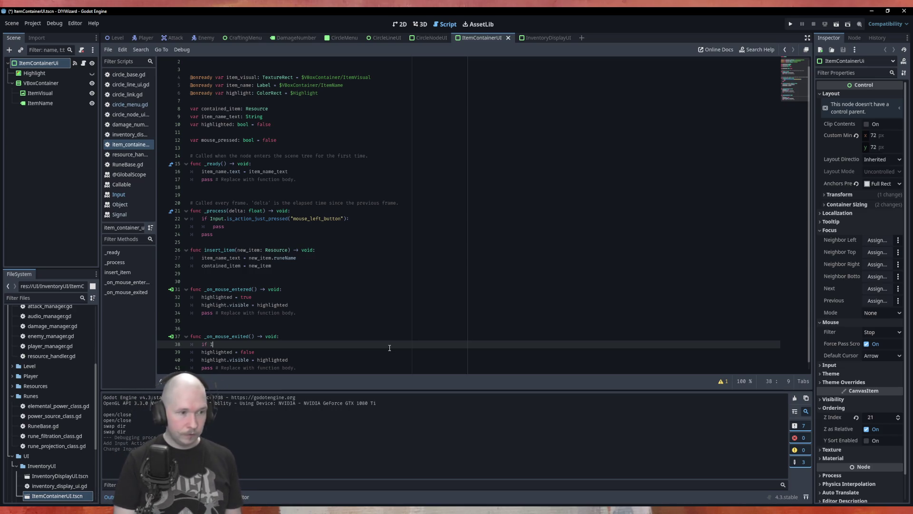
text(nput)
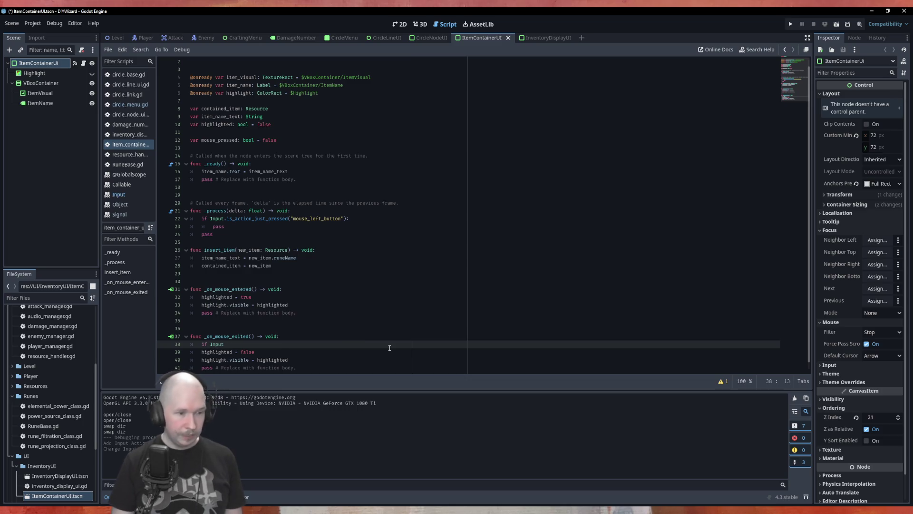
text(.)
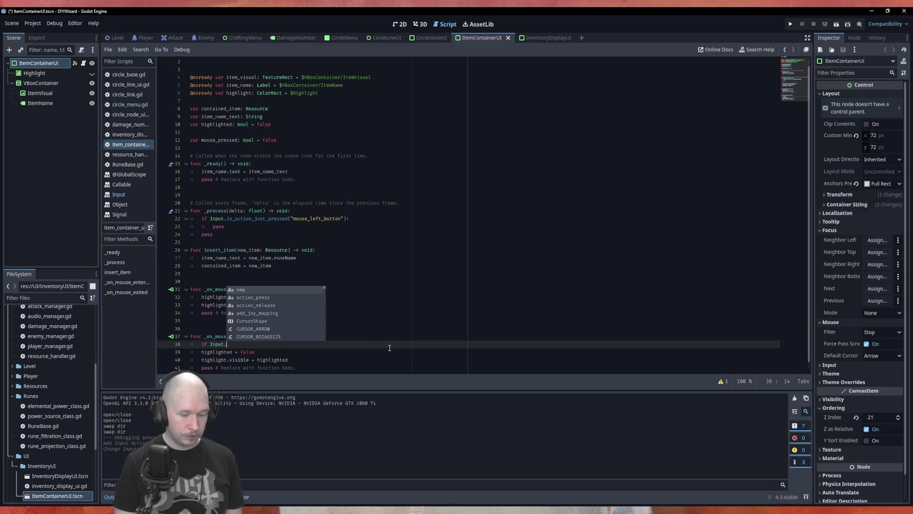
text(is)
key(Down)
key(Down)
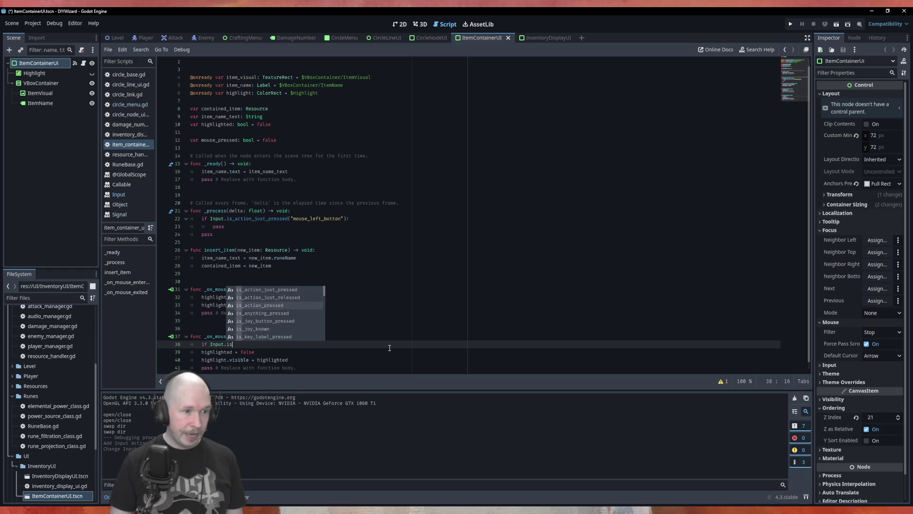
key(Return)
key(Down)
key(Down)
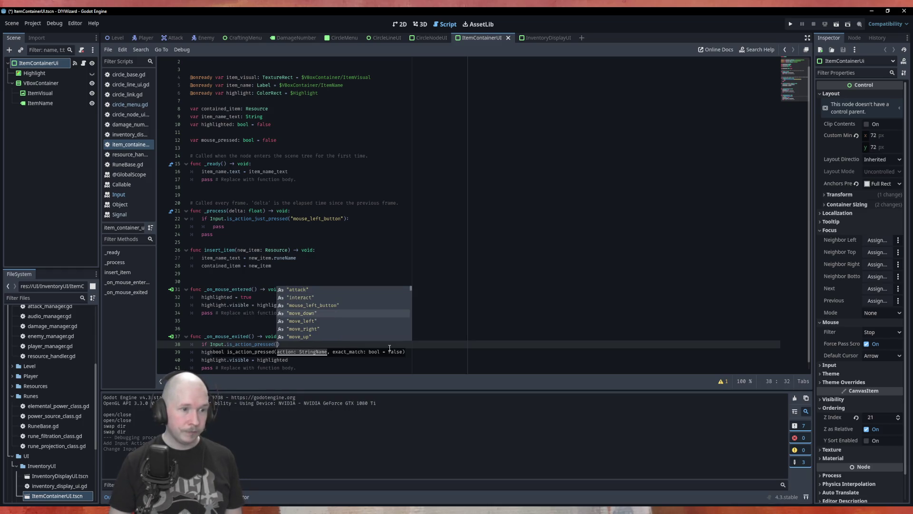
key(Return)
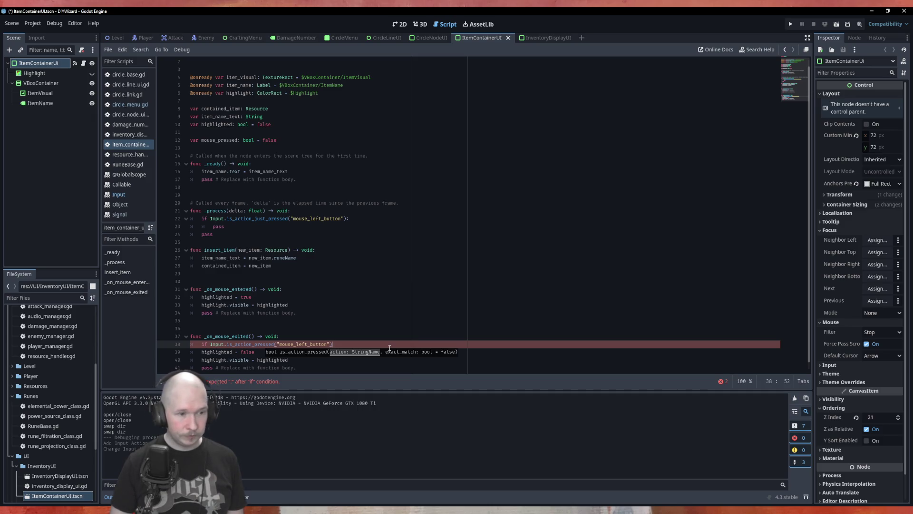
text(:)
key(Return)
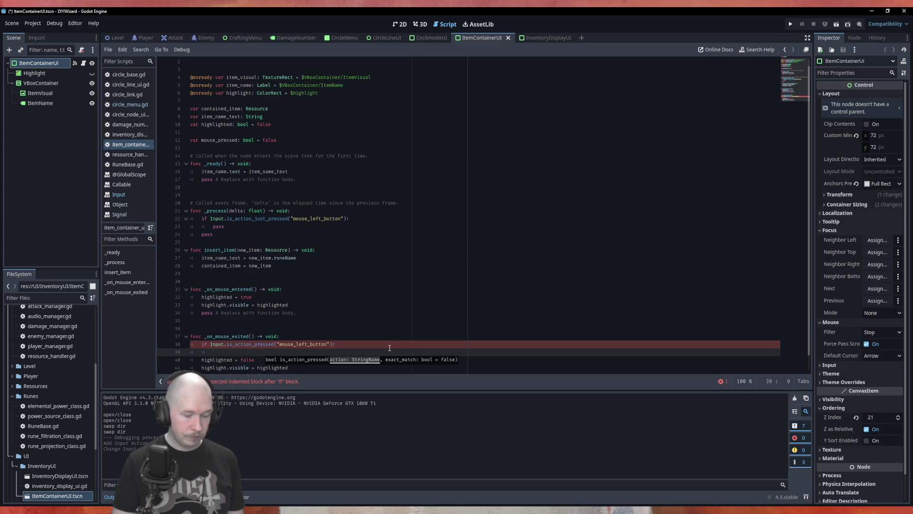
text(pass)
Add a '#Drag and Drop Activate' comment above pass, an else branch, and re-indent the highlight lines
key(ctrl+shift+Return)
text(#Drag and Drop)
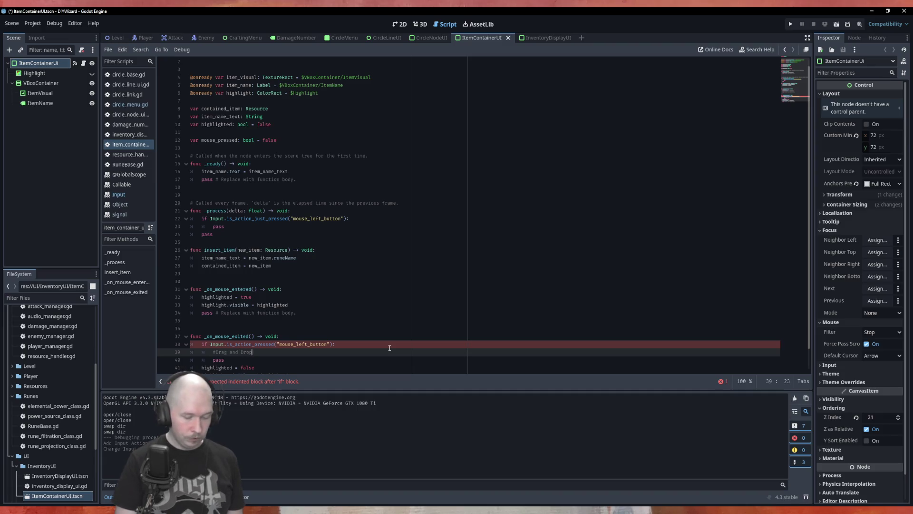
text(Acti)
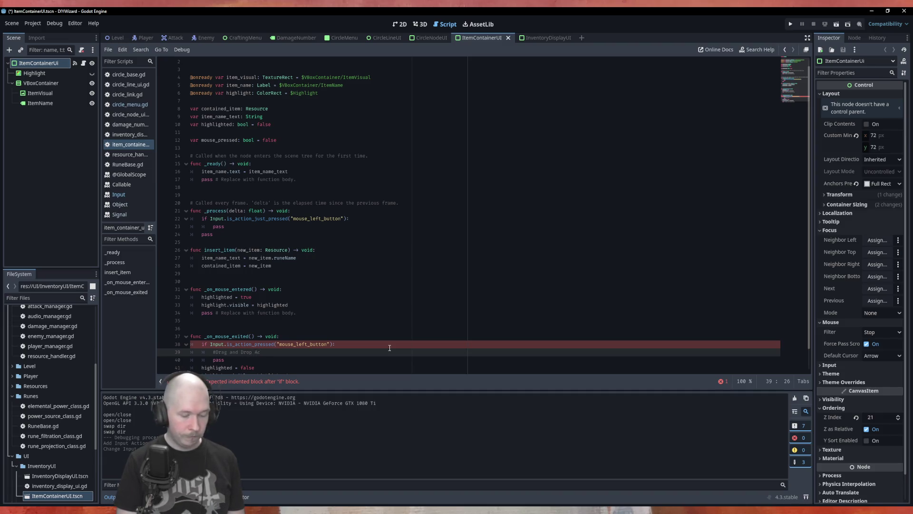
text(vate)
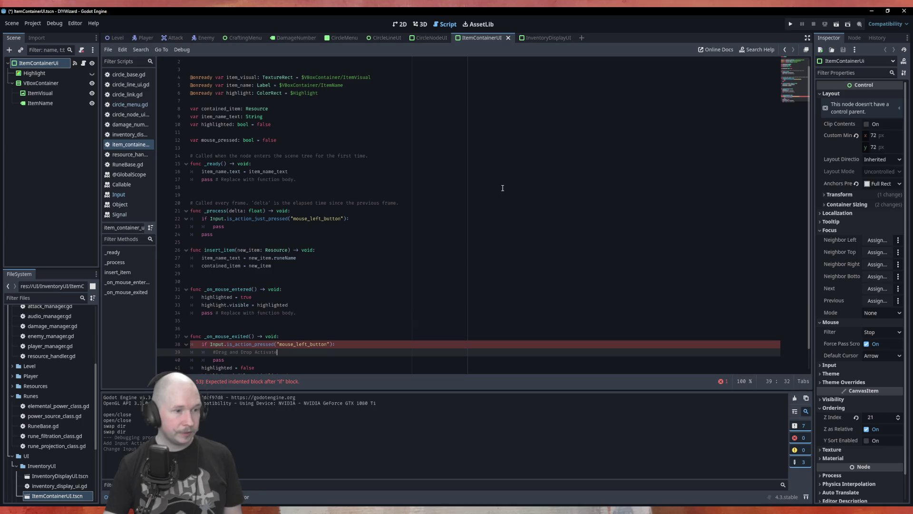
scroll(353, 282, down, 1)
click(295, 336)
key(Return)
text(else:)
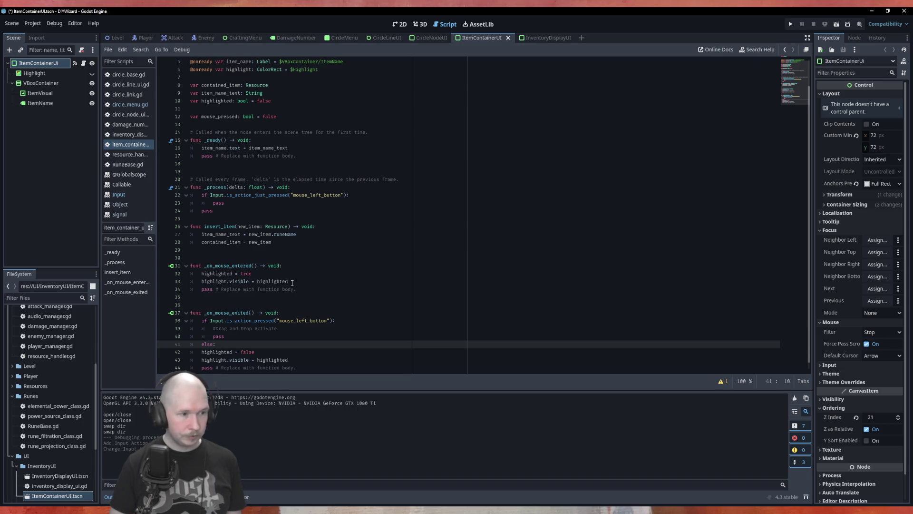
key(Down)
key(Tab)
key(Down)
key(Tab)
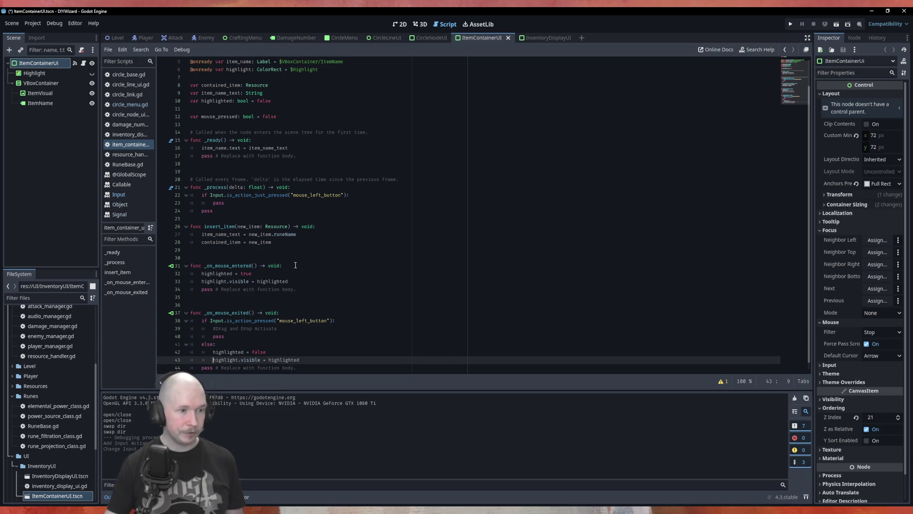
scroll(289, 315, down, 1)
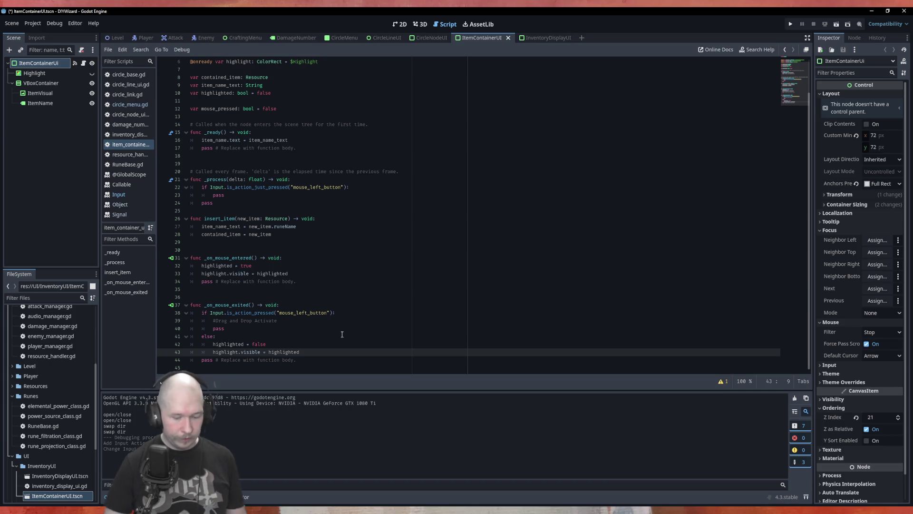
key(BackSpace)
key(Up)
key(BackSpace)
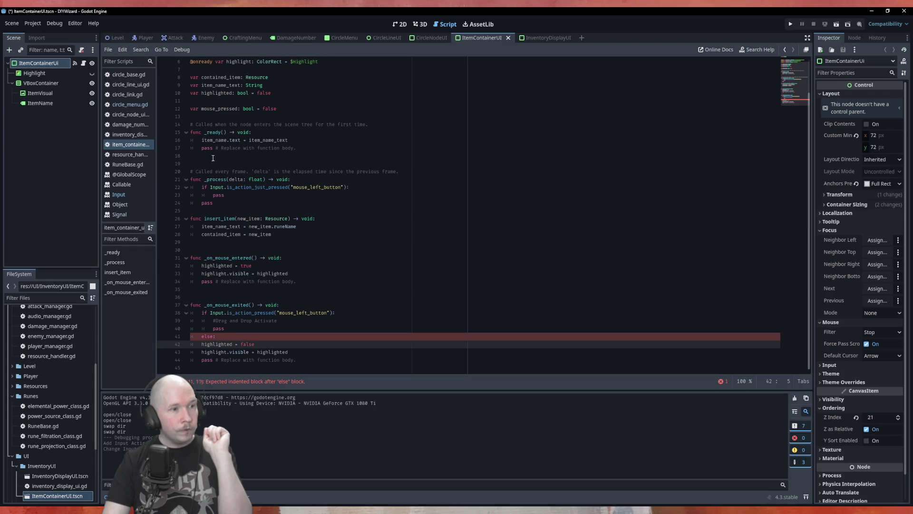
Move the whole insert_item function down to the end of the script
click(191, 234)
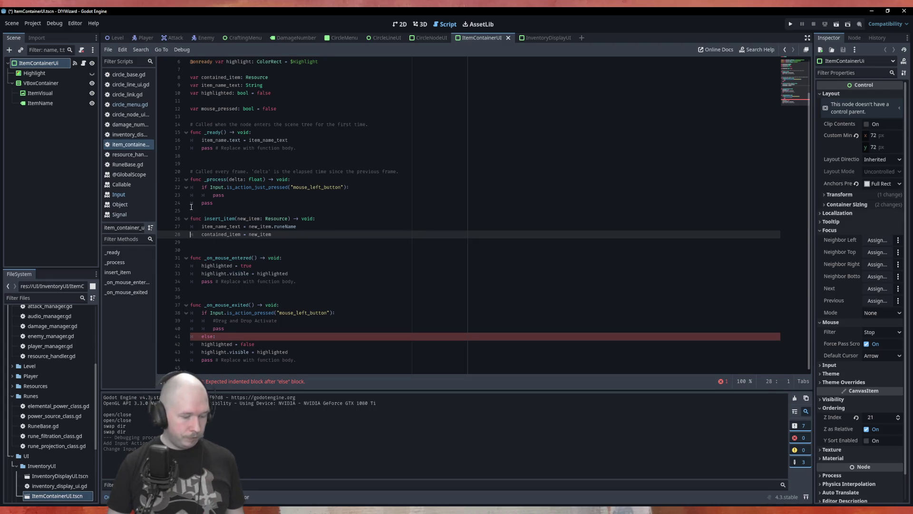
alt+click(191, 226)
key(shift+alt+Up)
key(shift+alt+Up)
key(alt+Down)
key(alt+Down)
key(alt+Down)
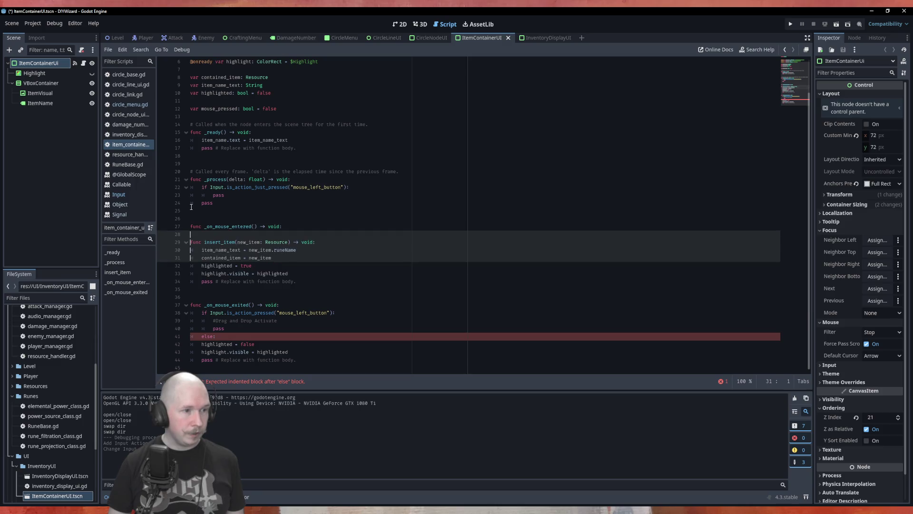
key(alt+Down)
key(alt+Down)
key(alt+Down)
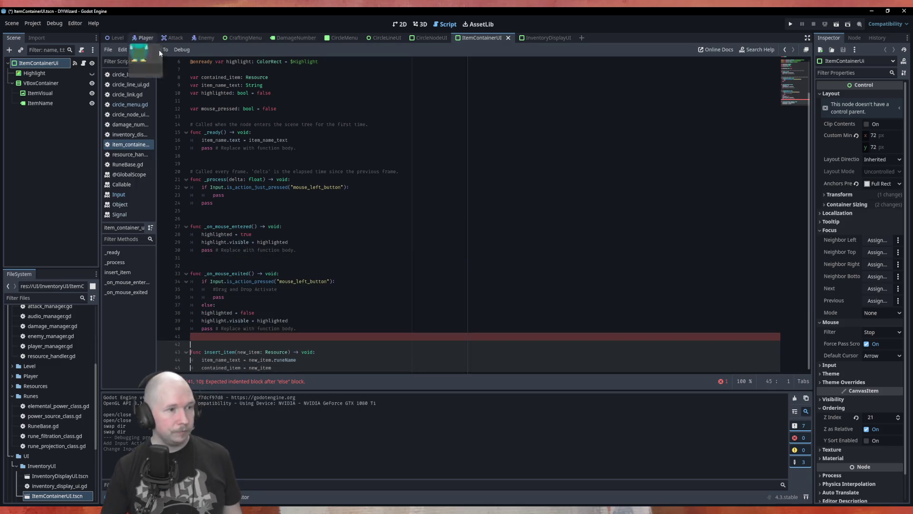
Delete the else: line in _on_mouse_exited and add blank lines below for a new function
click(273, 315)
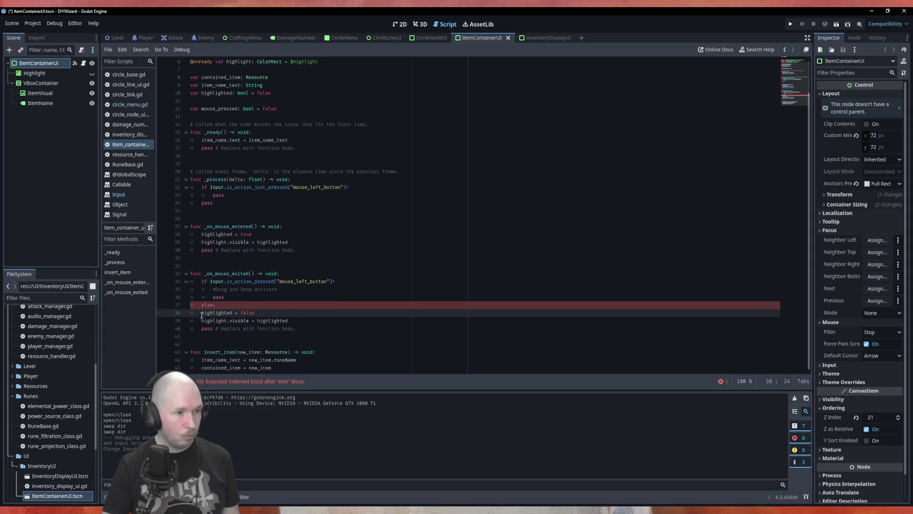
drag(217, 304, 189, 299)
key(BackSpace)
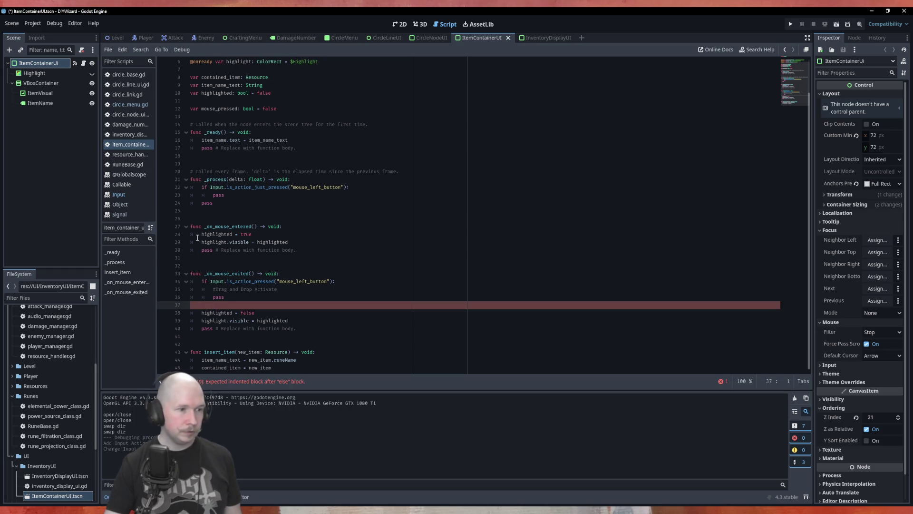
key(Down)
key(Down)
key(Down)
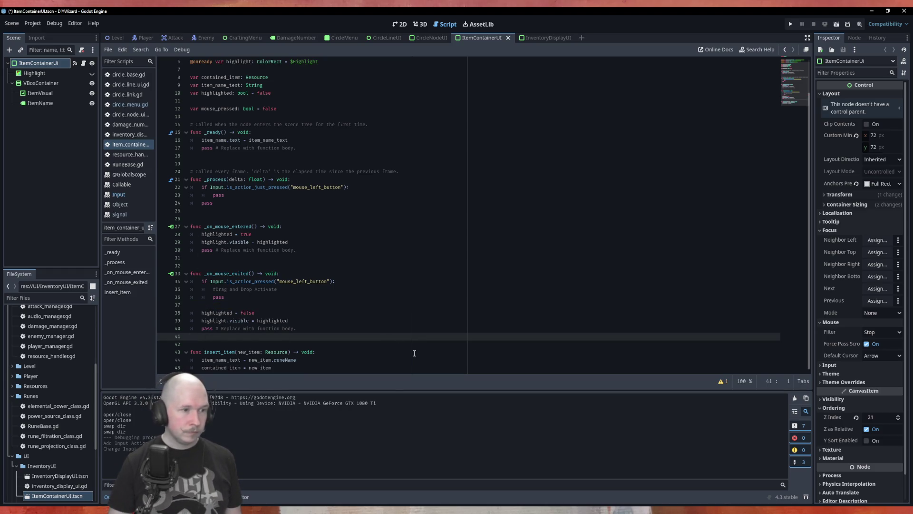
key(Return)
key(Up)
key(Return)
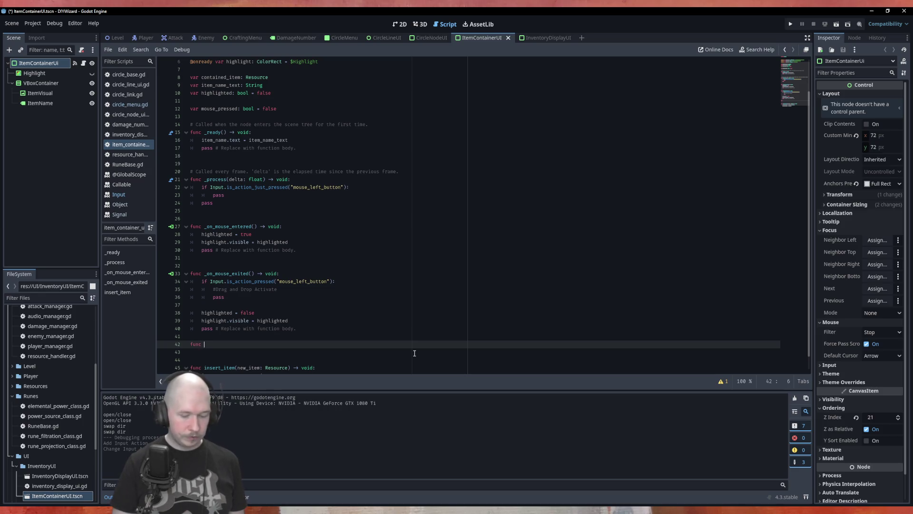
Write the header 'func _set_highlight(higlight_state: bool) -> void:' below _on_mouse_exited
text(_)
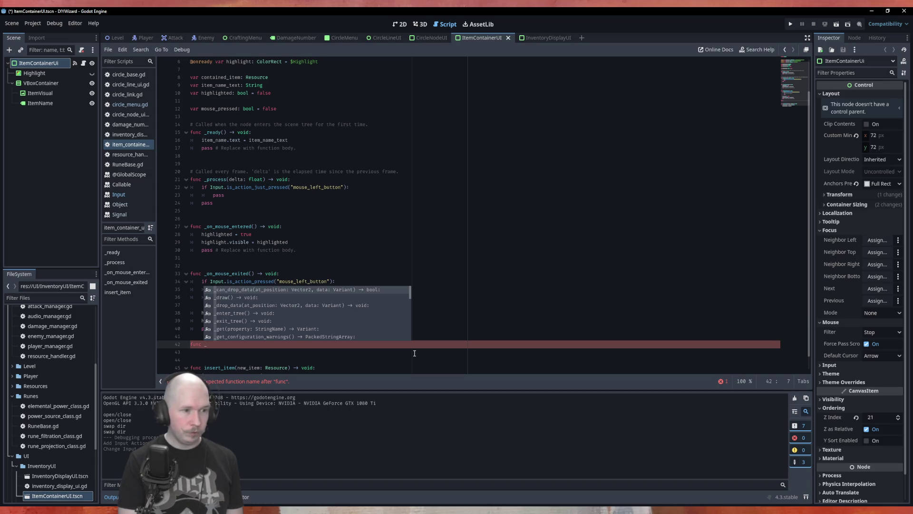
text(set_highli)
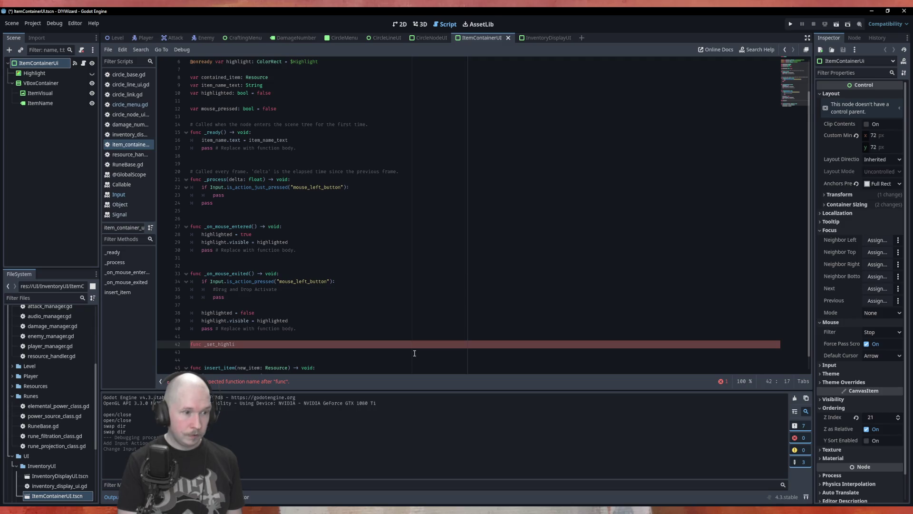
text(()
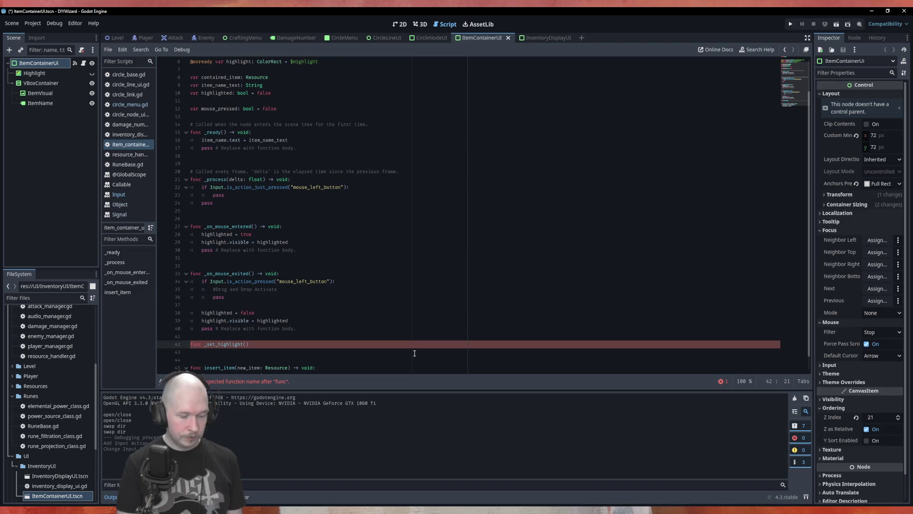
text(g)
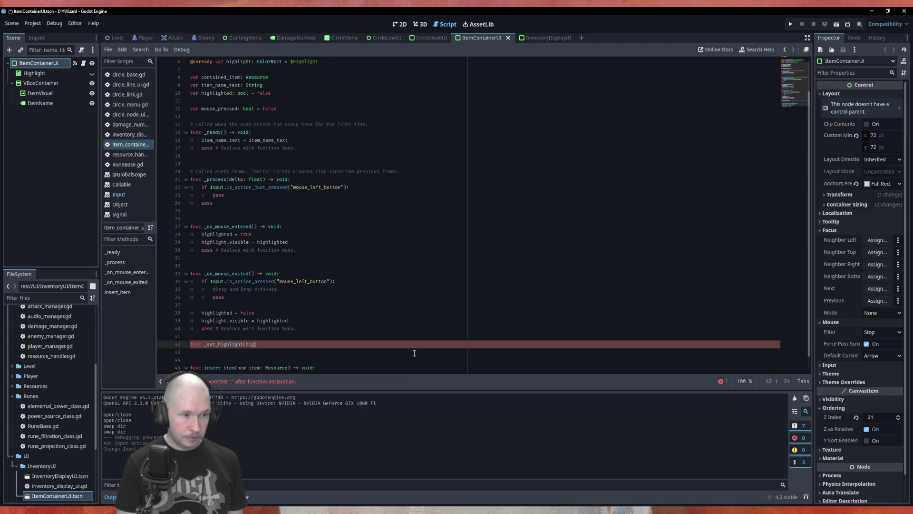
text(li)
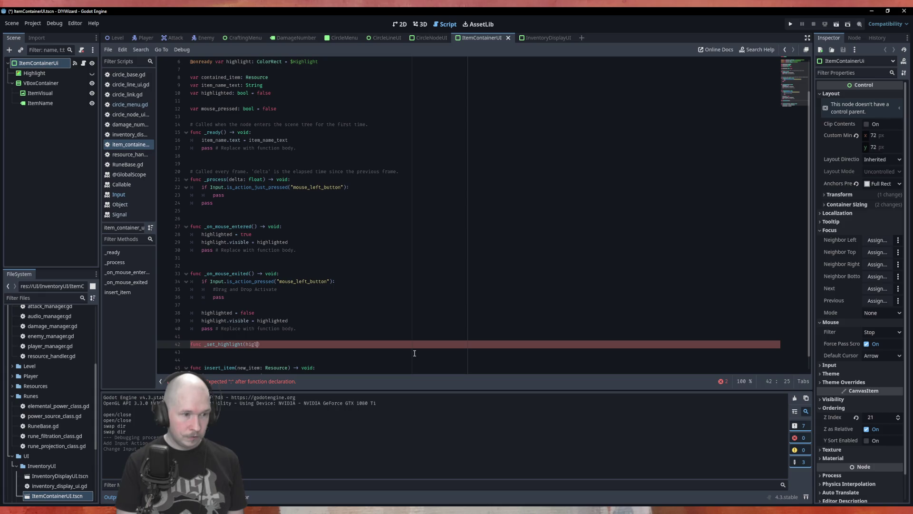
text(ght_ sta)
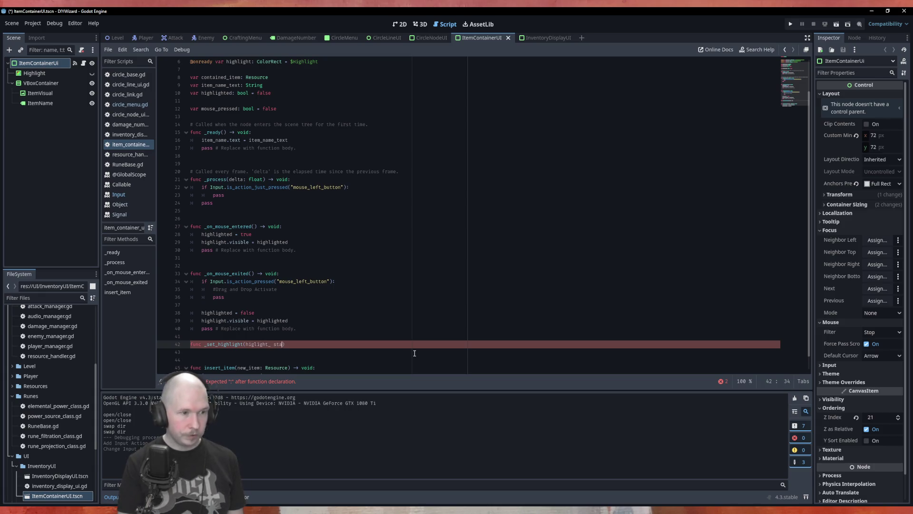
key(Left)
key(Left)
key(Left)
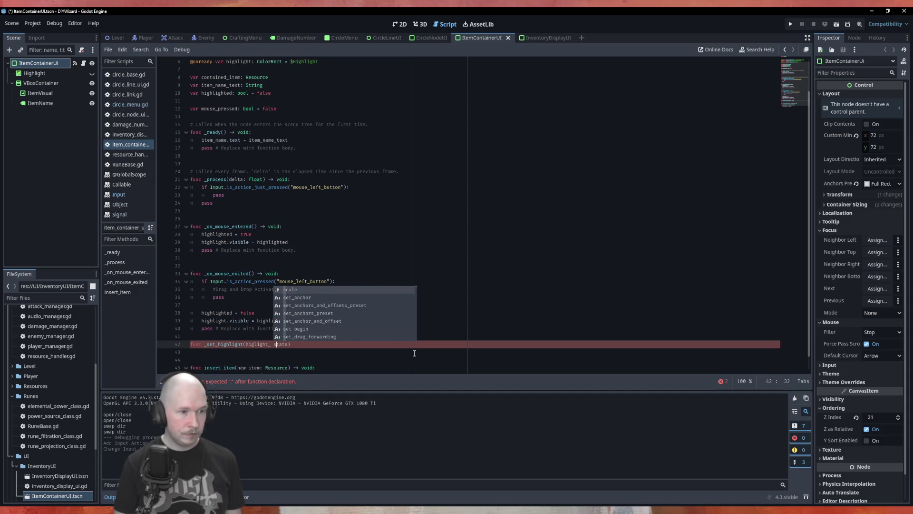
key(BackSpace)
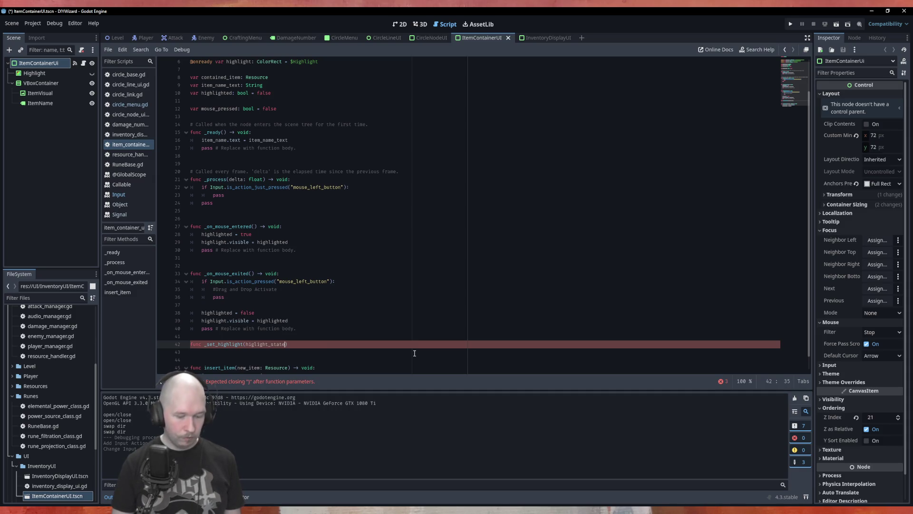
text(:bool) -> v)
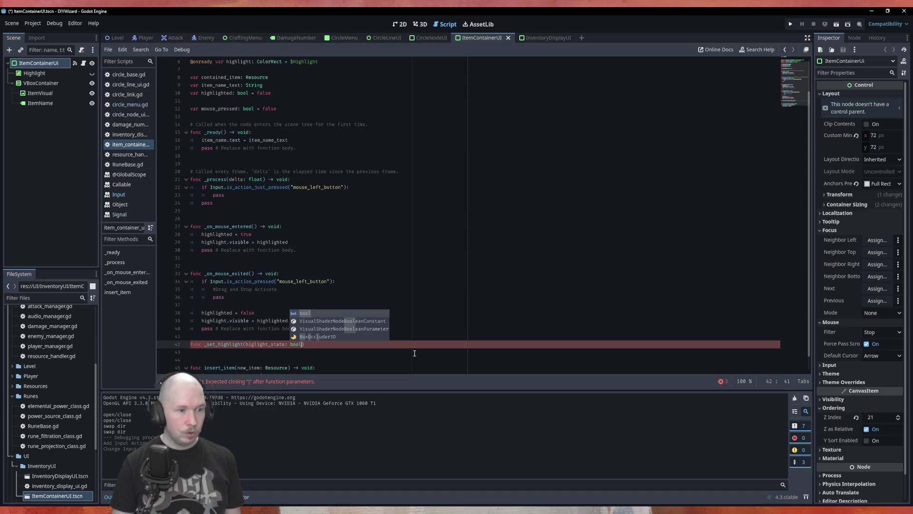
text(oid:)
key(Return)
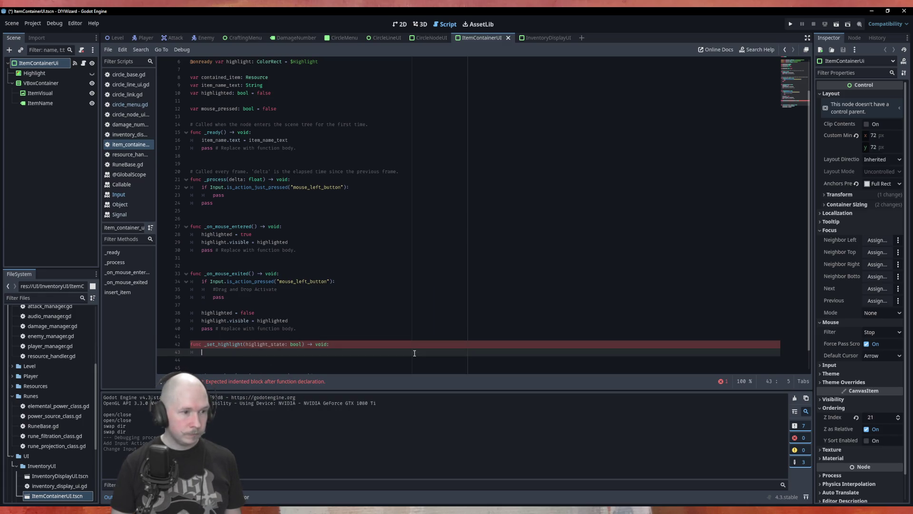
Add 'highlighted = higlight_state' as the first line of _set_highlight's body
text(hig)
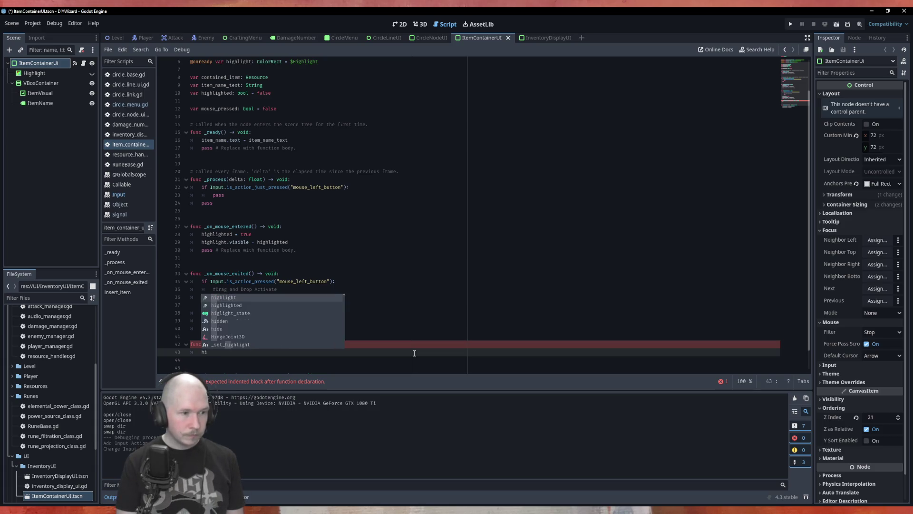
key(Down)
key(Down)
key(Return)
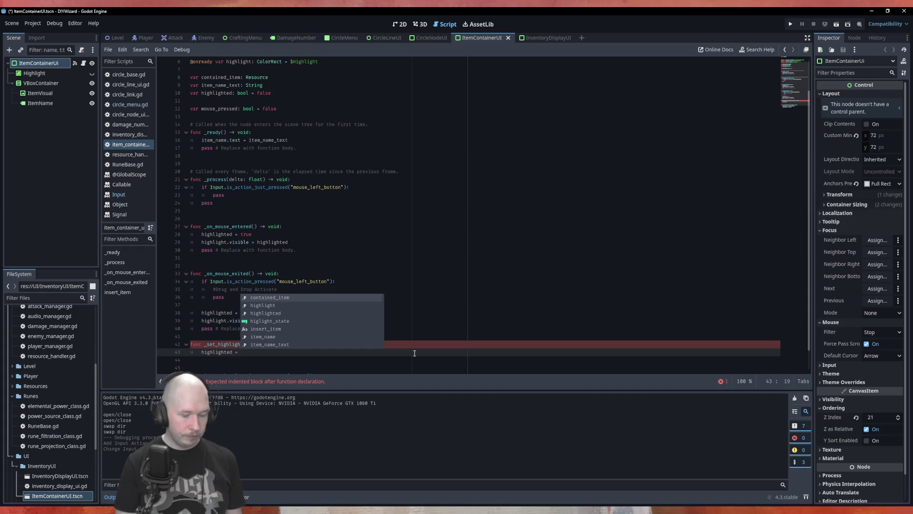
text(hi)
key(Down)
key(Down)
key(Return)
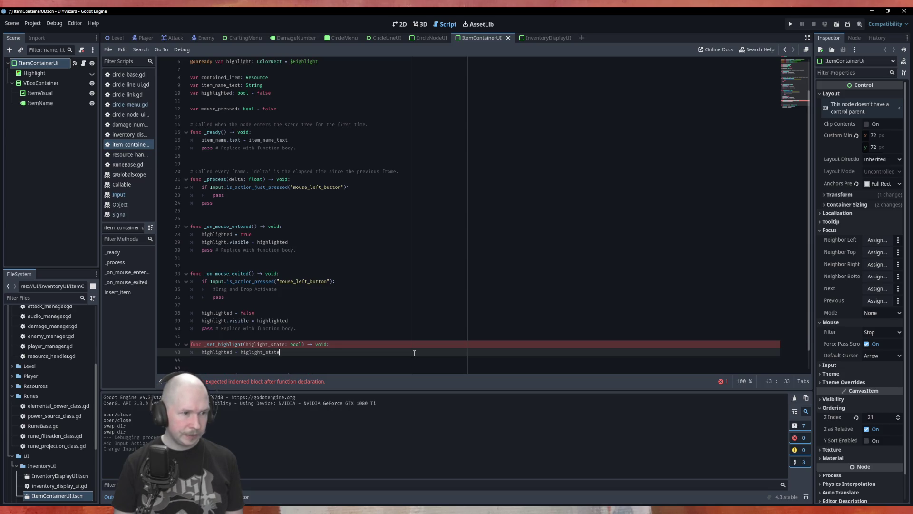
key(Return)
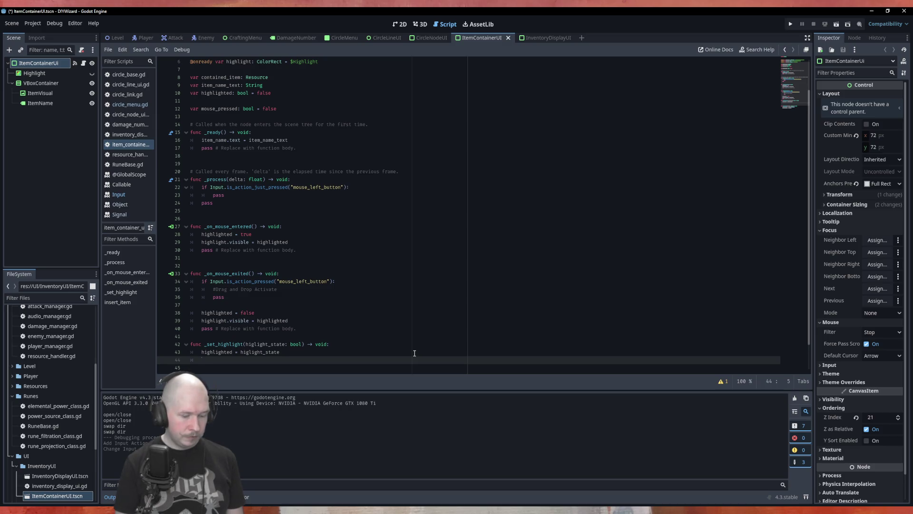
text(hi)
Add 'highlight.visible = highlighted', then select the highlighted = higlight_state line
key(Up)
key(Up)
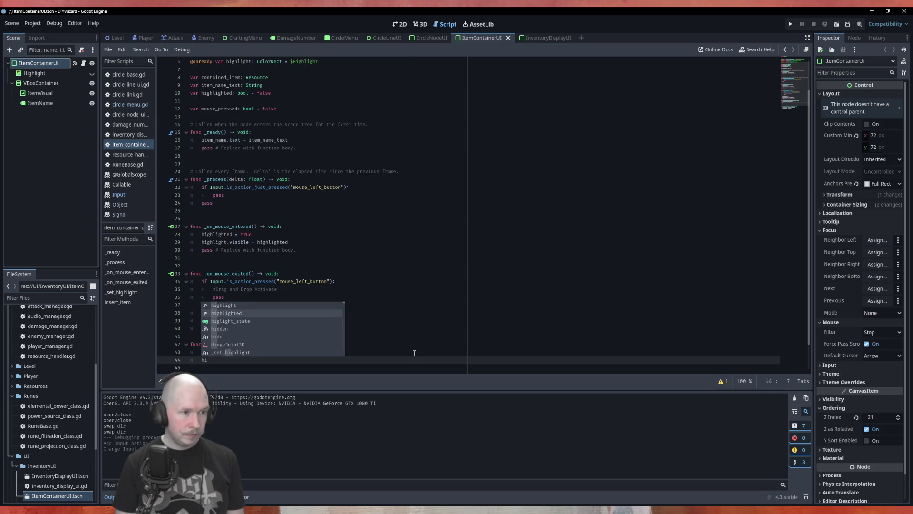
key(Return)
text(visi)
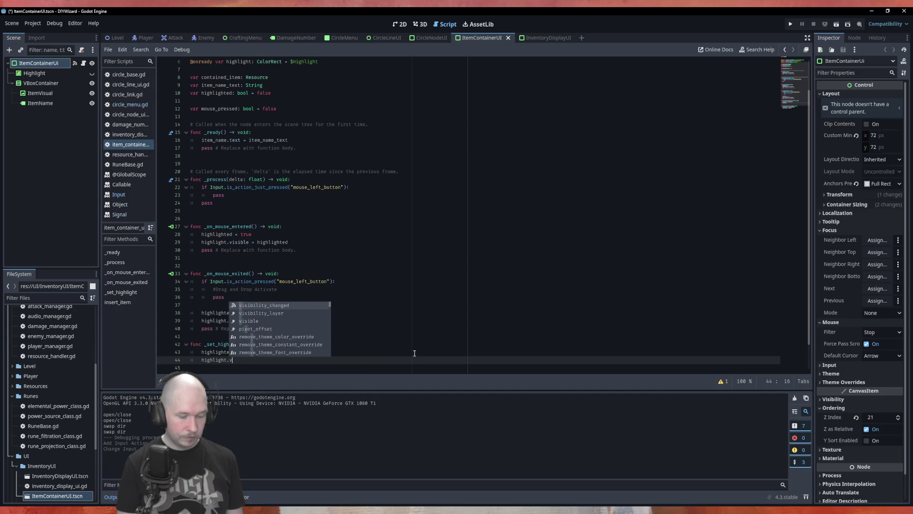
key(Down)
key(Down)
key(Return)
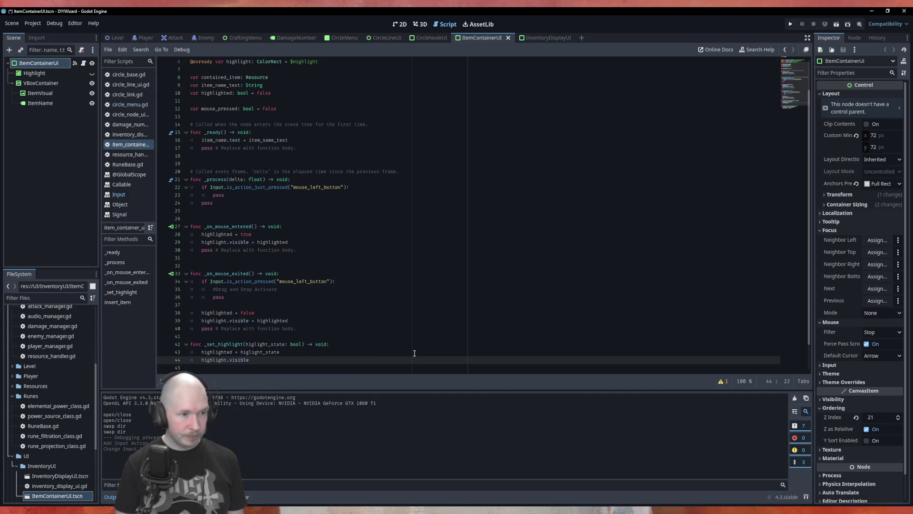
text( = )
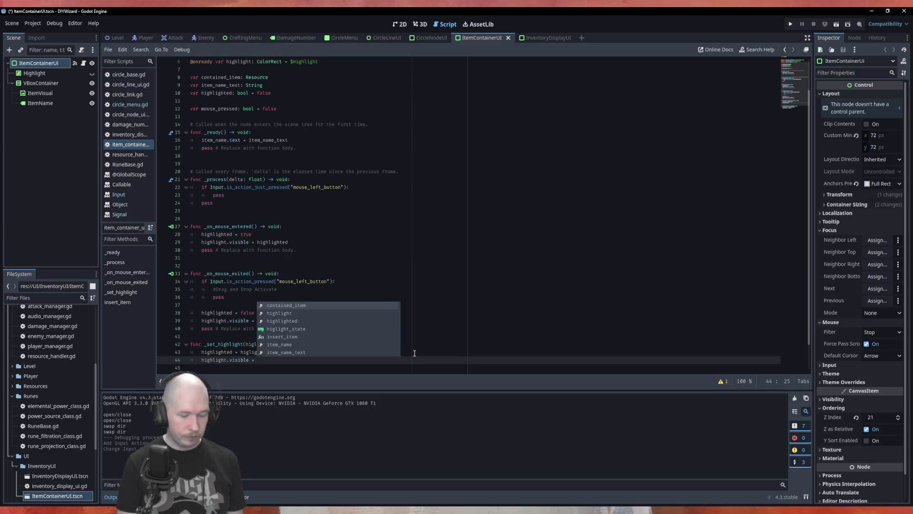
text(high)
key(Down)
key(Return)
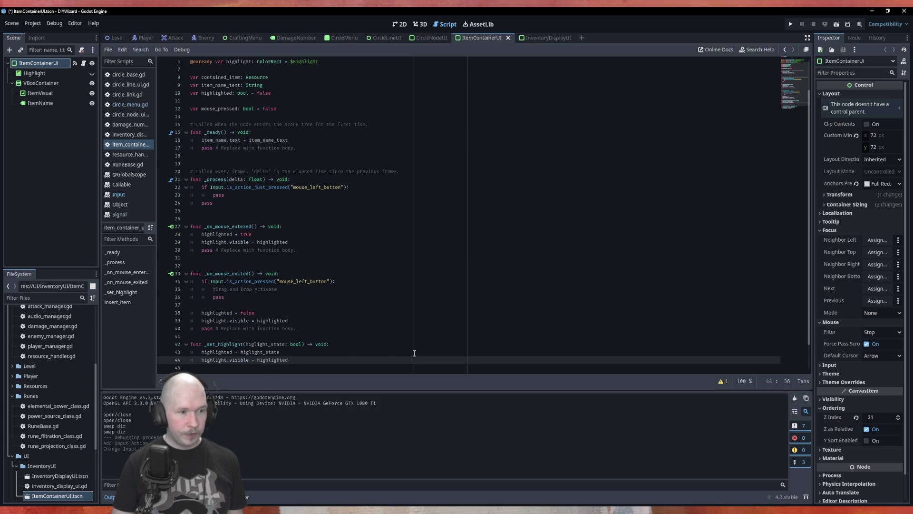
scroll(309, 331, down, 2)
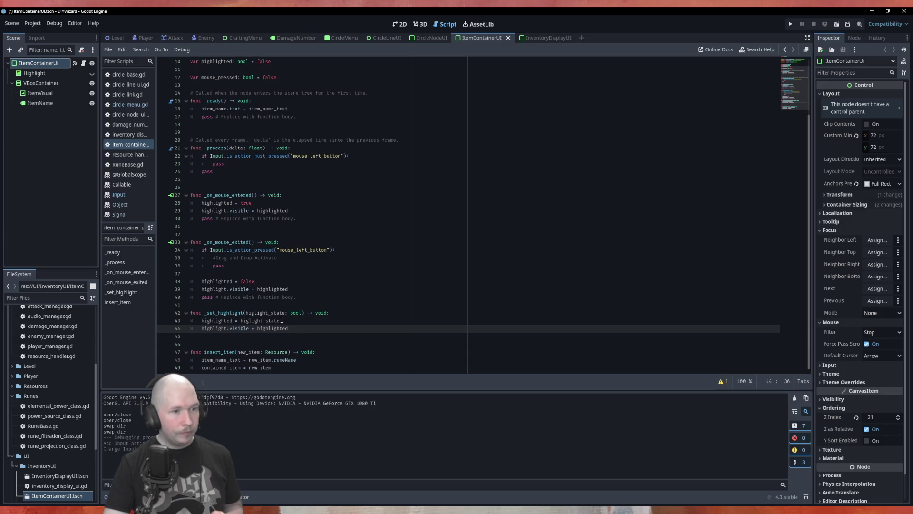
drag(202, 321, 299, 322)
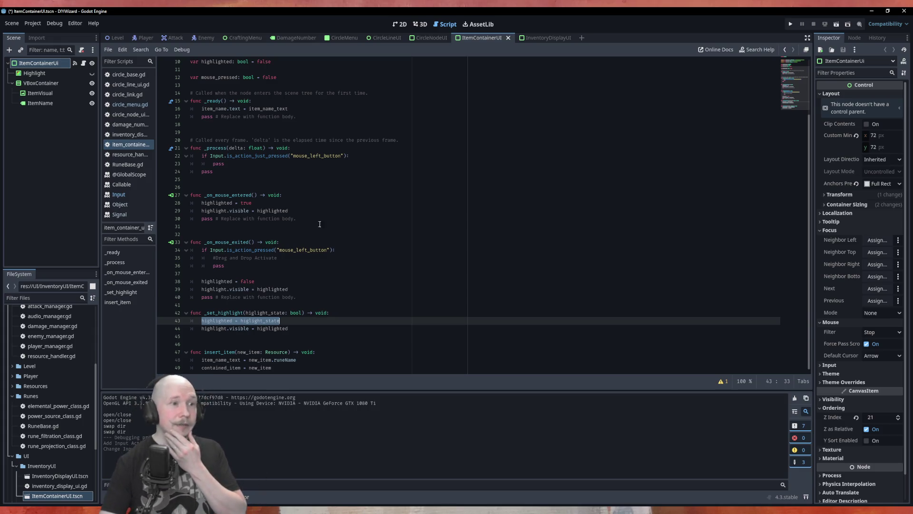
click(365, 279)
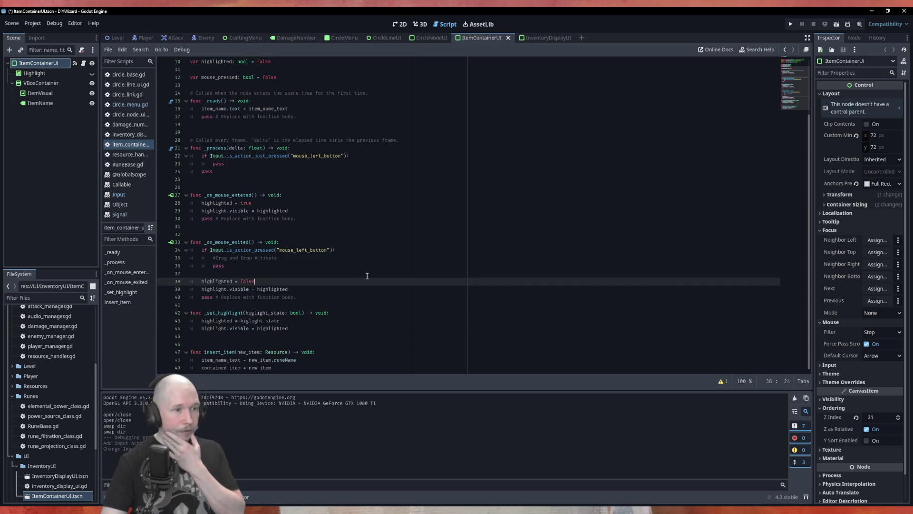
Place the cursor on the blank line above highlighted = false, then switch to the Level scene
click(365, 272)
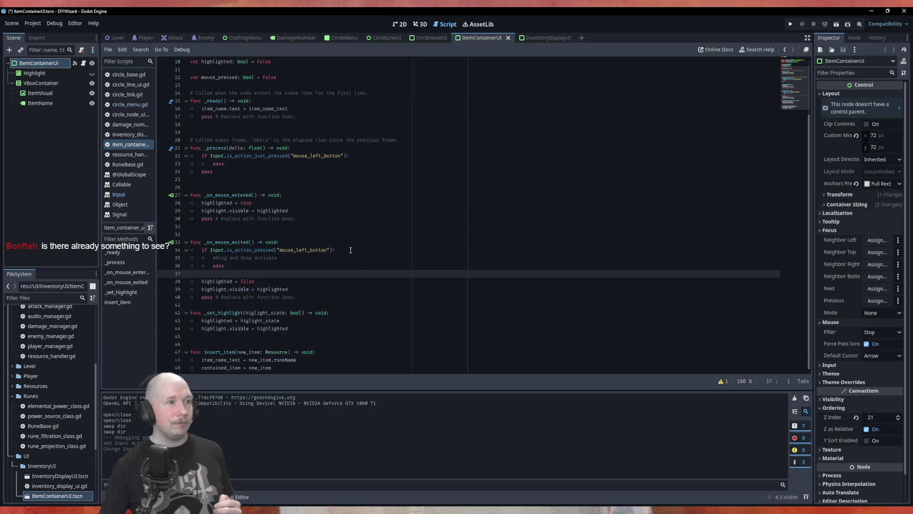
click(115, 37)
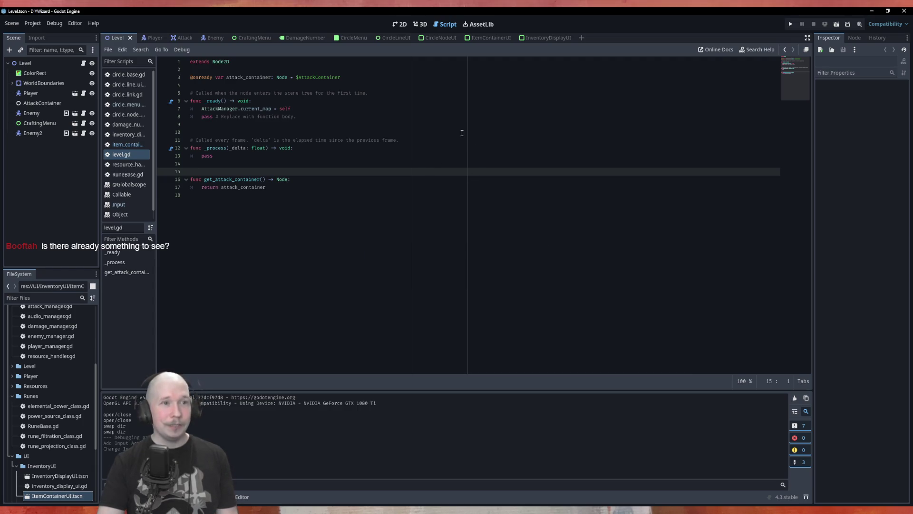
Test-run the Level scene, stop it after the get_rune_array error, and return to the 2D view
key(F6)
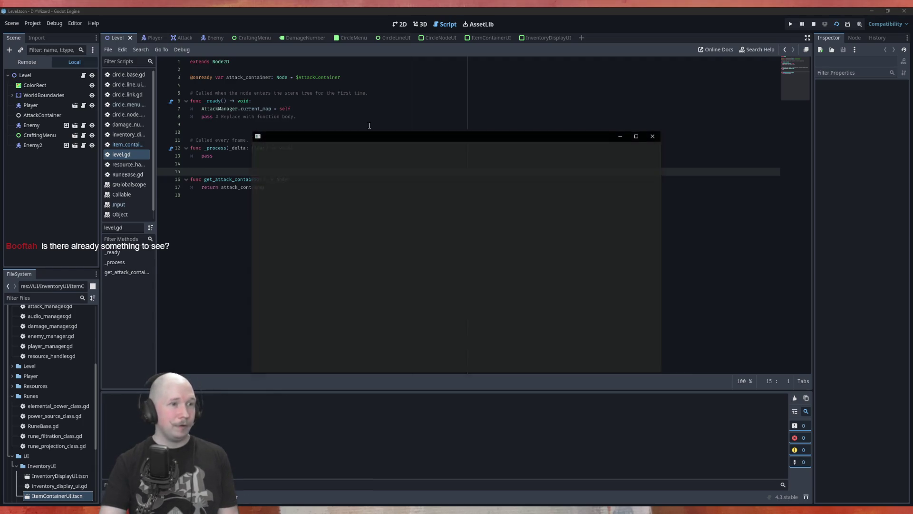
click(813, 25)
key(ctrl+F1)
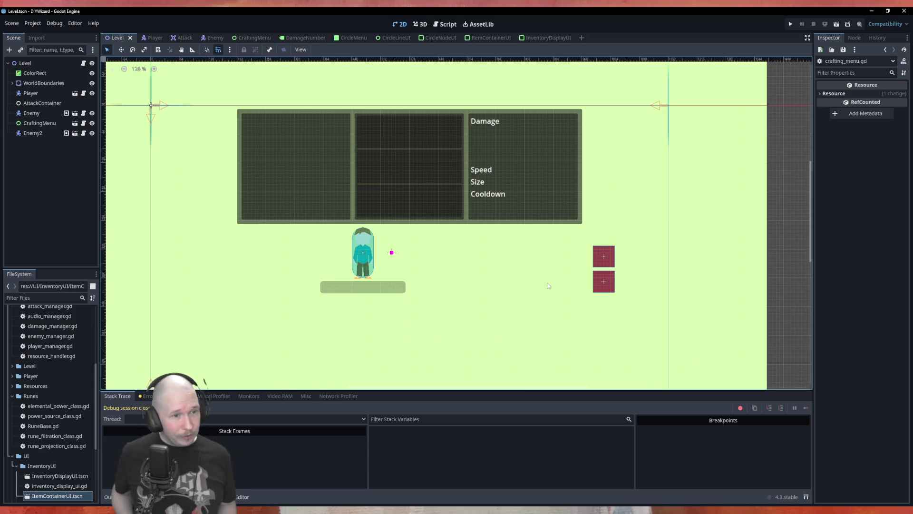
scroll(365, 263, up, 6)
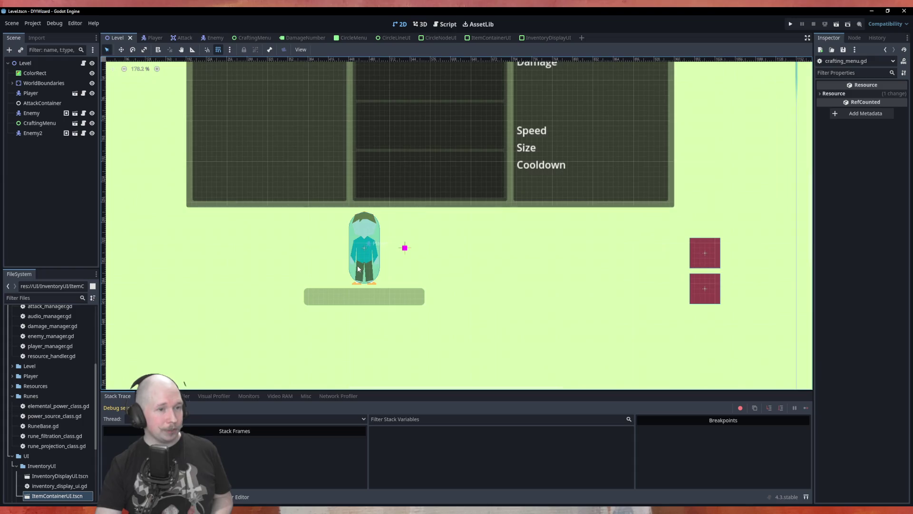
scroll(365, 263, up, 2)
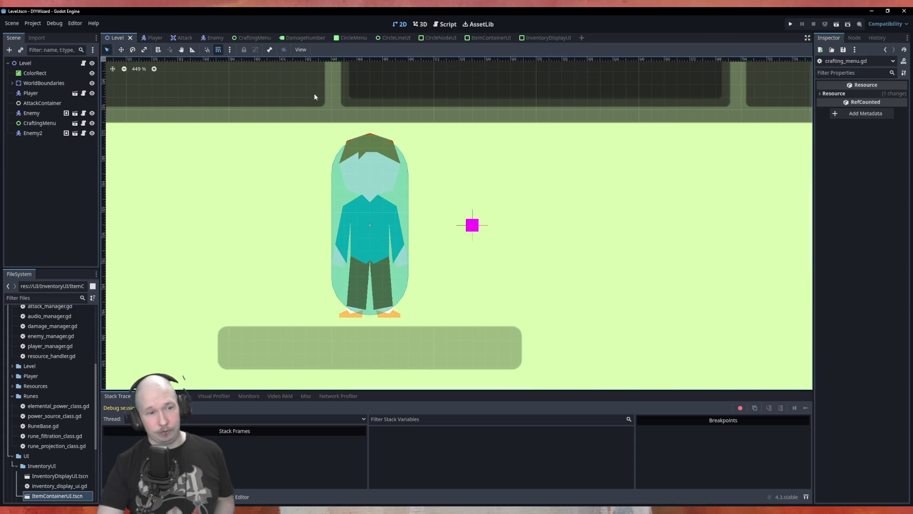
scroll(394, 211, down, 6)
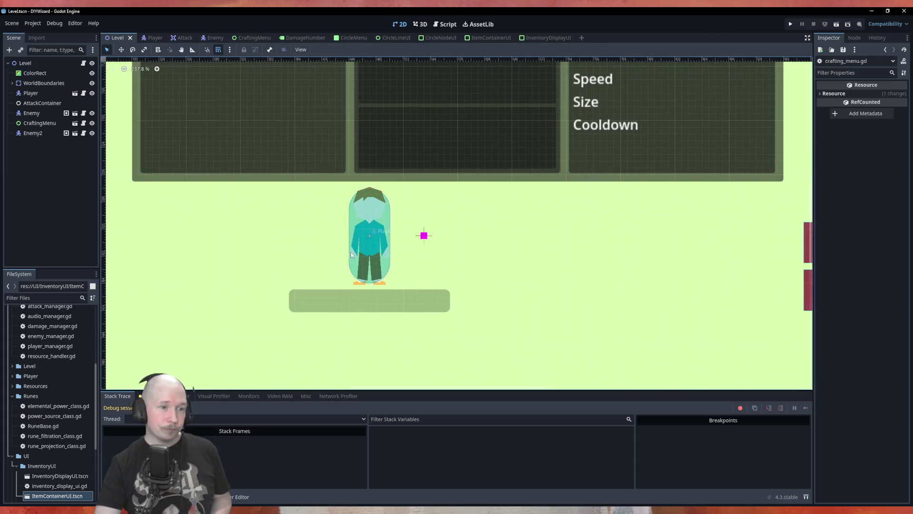
scroll(365, 266, down, 2)
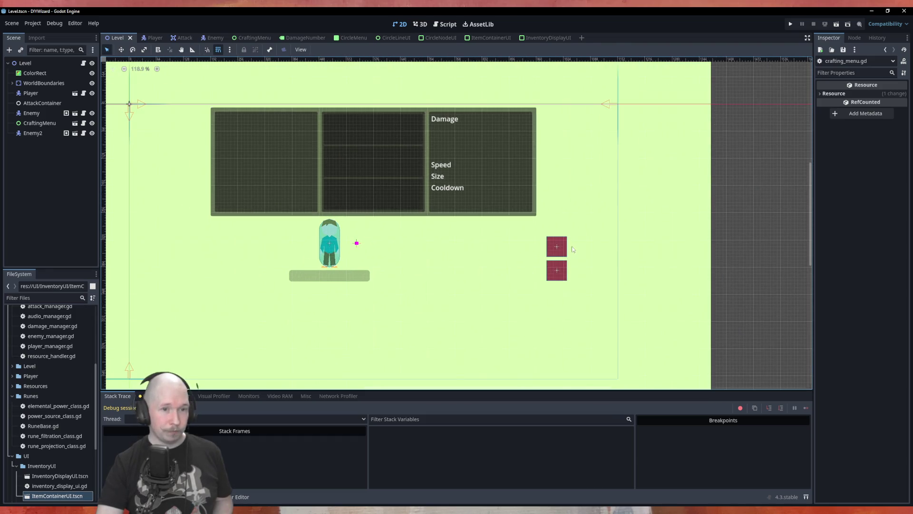
scroll(456, 267, down, 1)
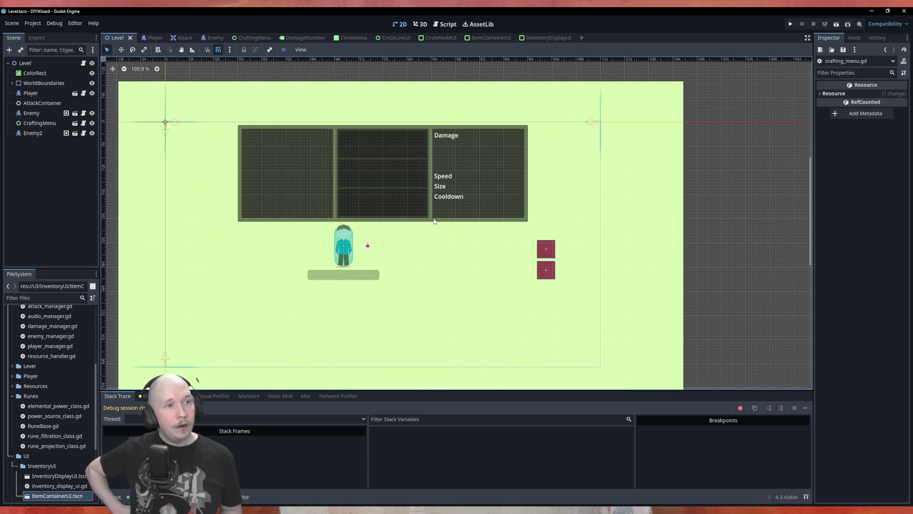
Run the CircleMenu scene and test removing one node with Node -, then re-adding it with Node +
click(346, 38)
key(F6)
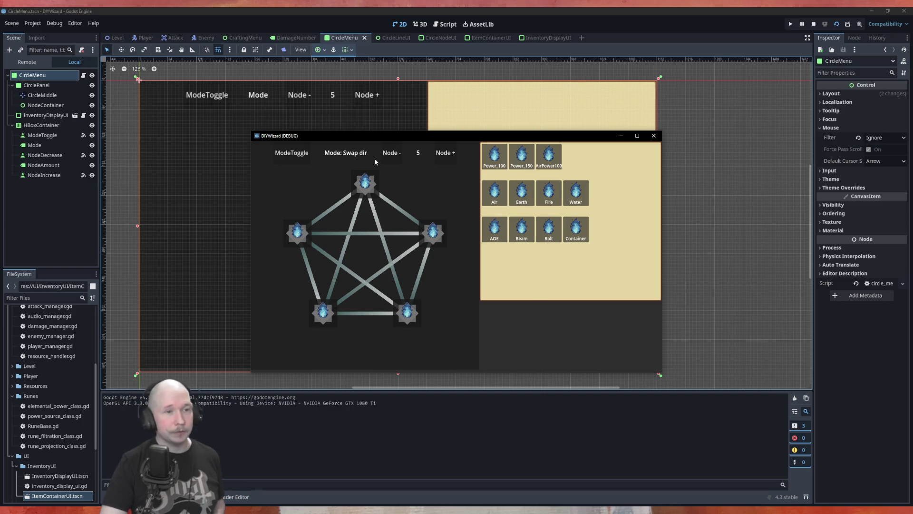
click(392, 153)
click(445, 152)
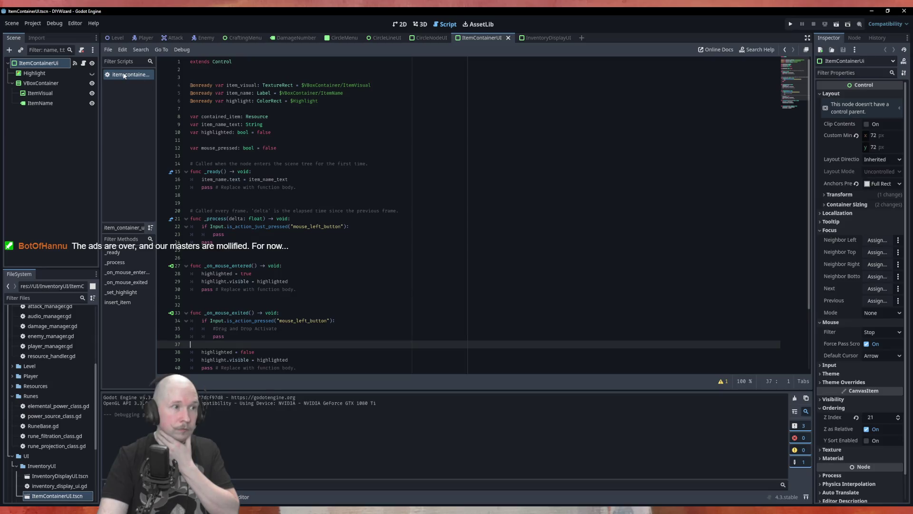
Select the CircleMenu scene tab to show circle_menu.gd in the script editor
mouse_move(337, 40)
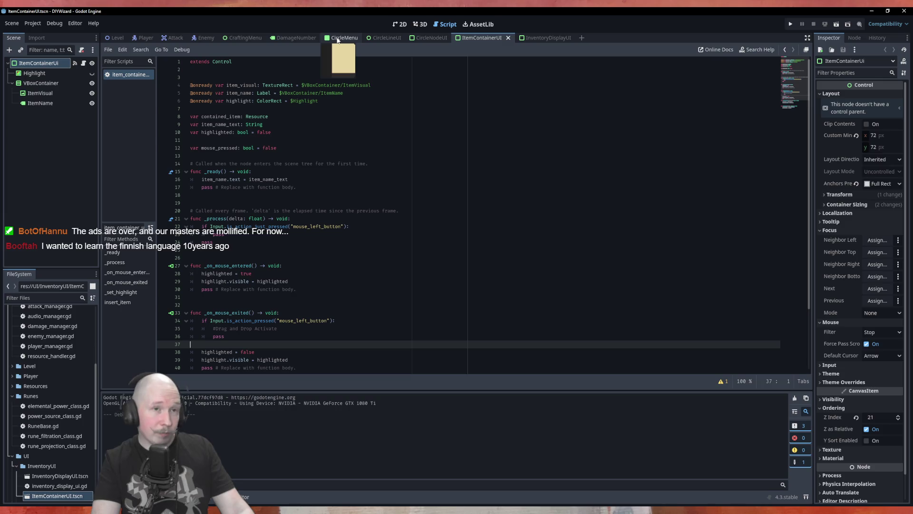
click(337, 40)
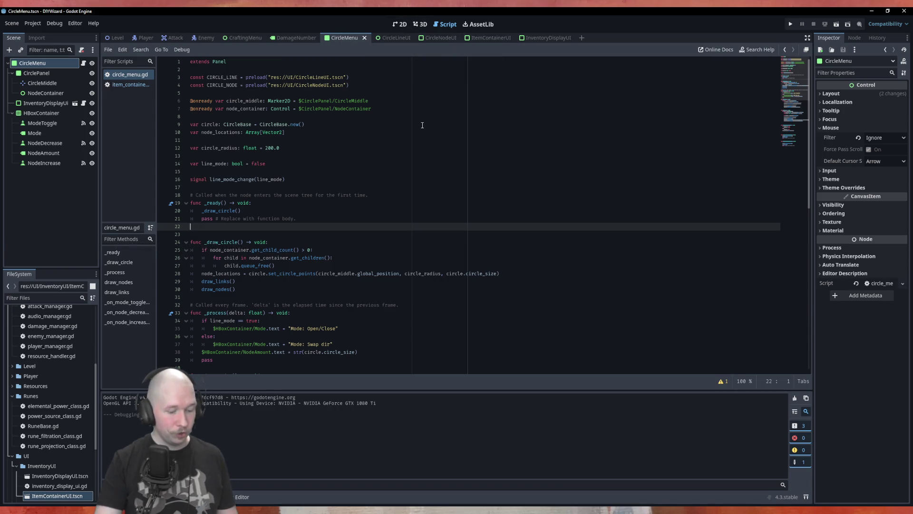
Run the CircleMenu scene to show the five-node circle and rune item grid
key(F6)
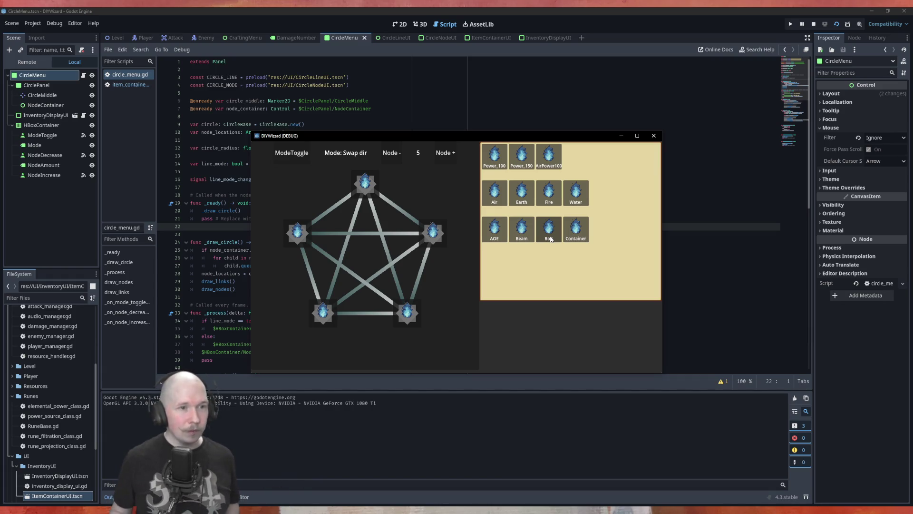
Reduce the circle to 3 nodes, switch to Open/Close mode, and open the triangle's right and bottom links
click(391, 157)
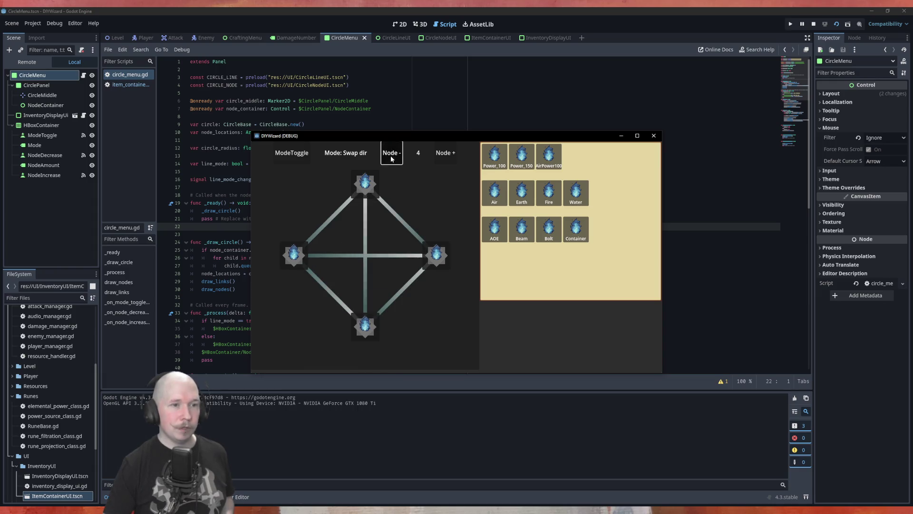
click(391, 157)
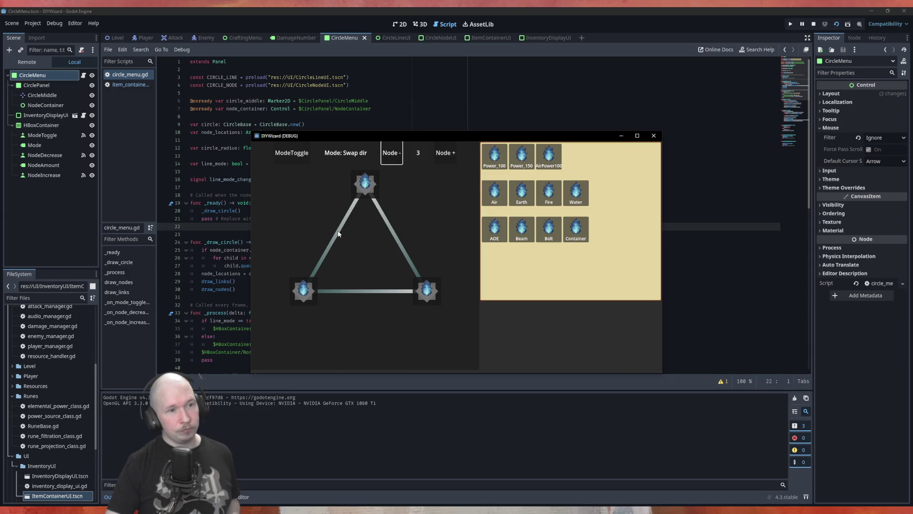
click(292, 158)
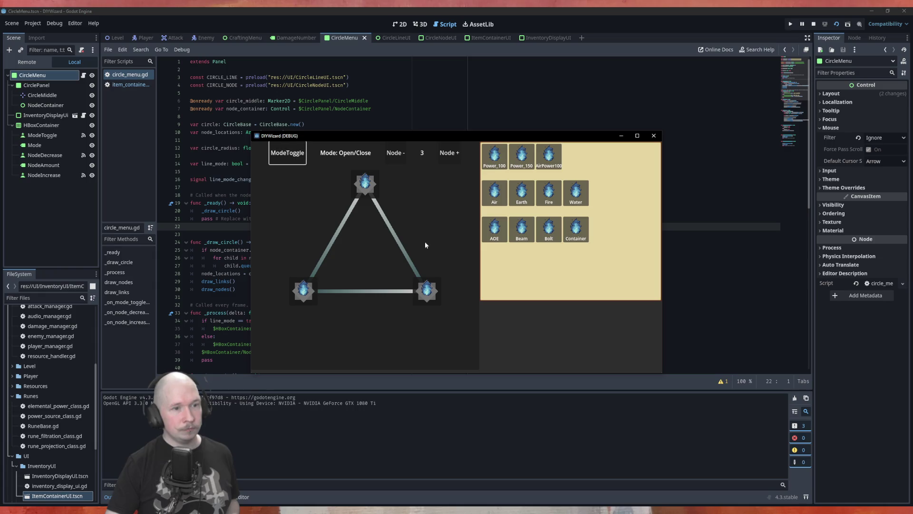
click(399, 245)
click(381, 292)
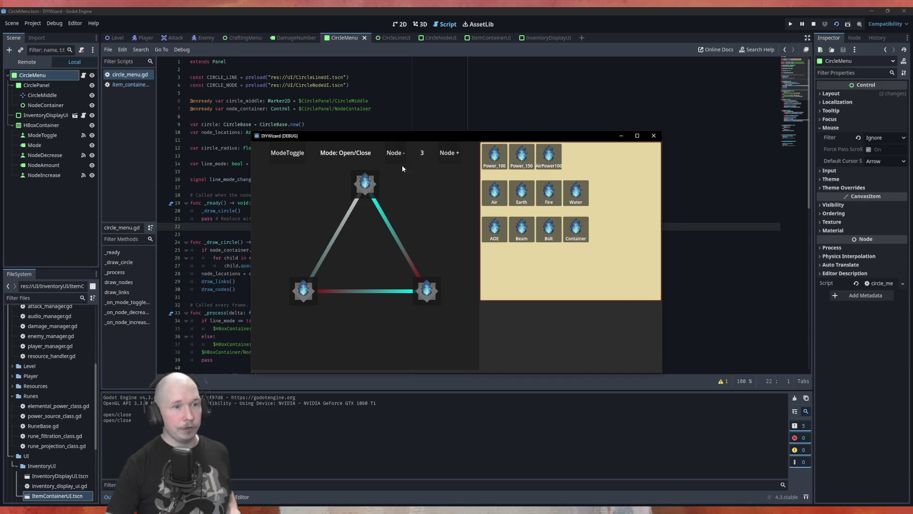
Add two nodes to form a pentagon and open four of its links in Open/Close mode
click(453, 156)
click(454, 156)
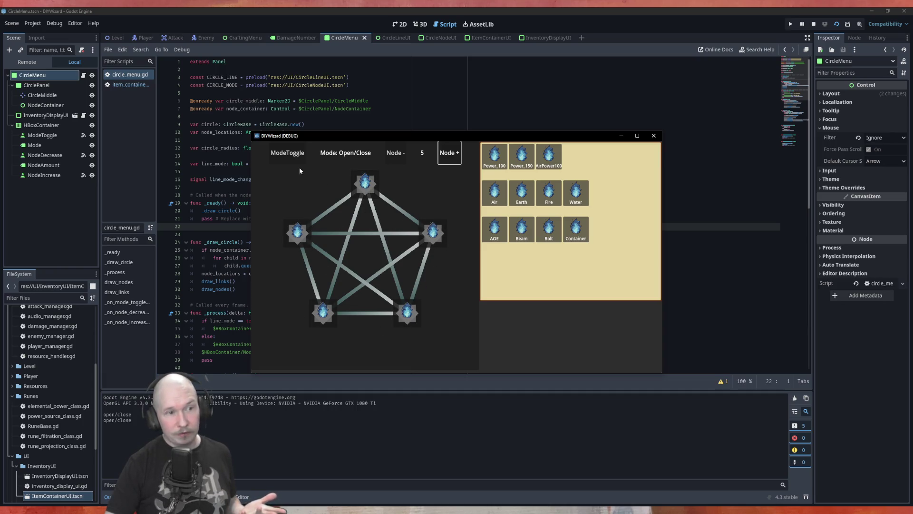
click(397, 209)
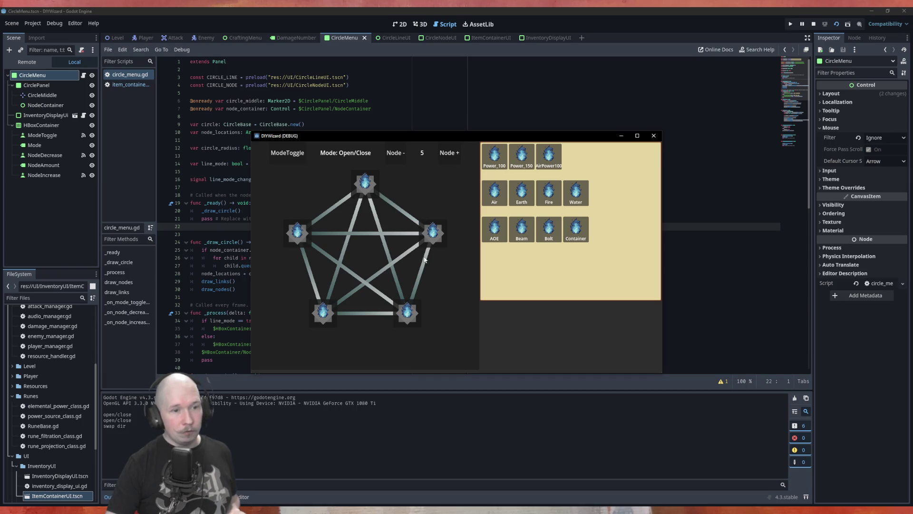
click(307, 162)
key(space)
click(403, 214)
click(422, 266)
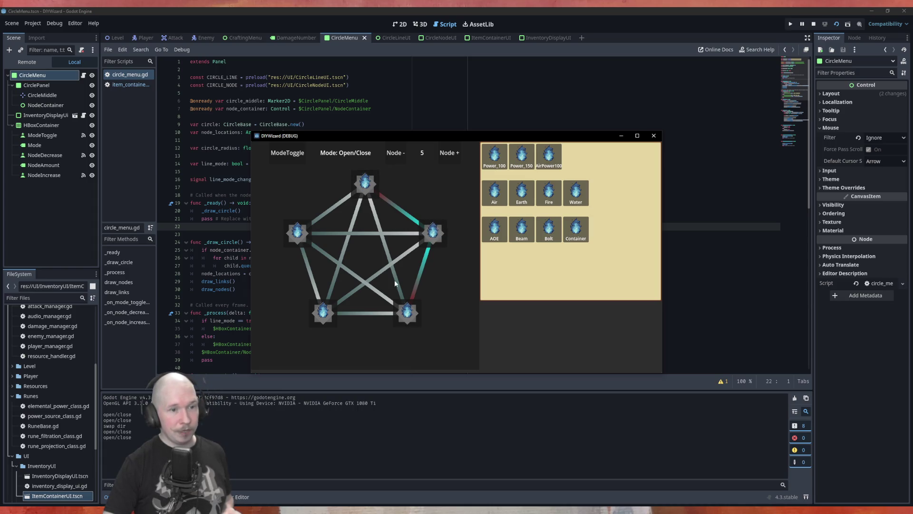
click(333, 283)
click(315, 284)
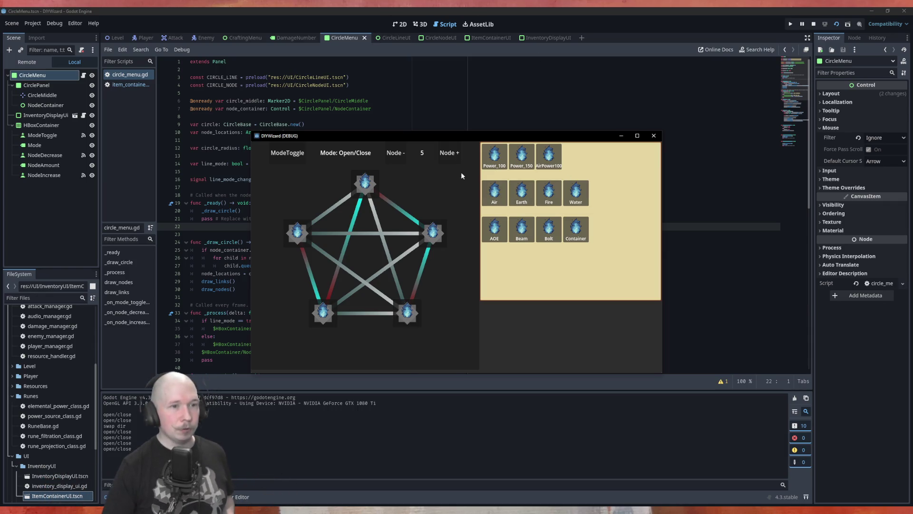
Add two more nodes for a seven-node heptagon and open several of its links
click(454, 161)
click(454, 162)
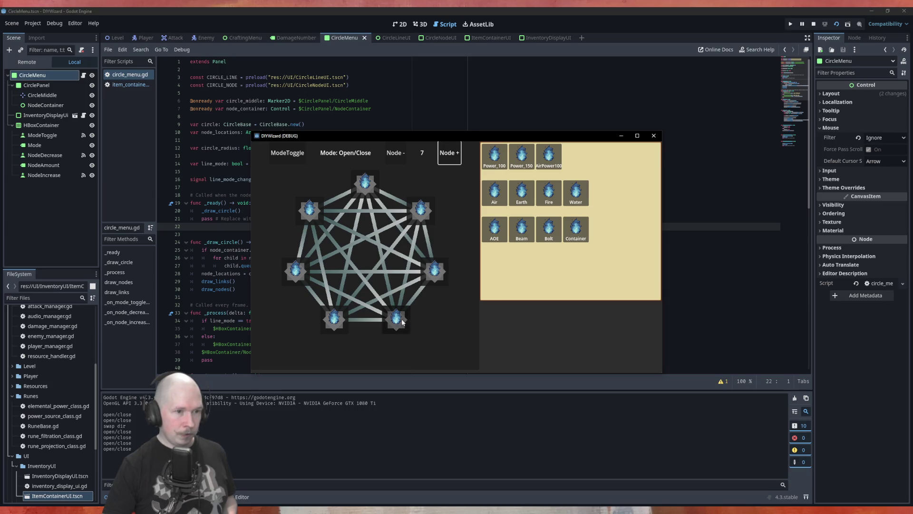
key(Tab)
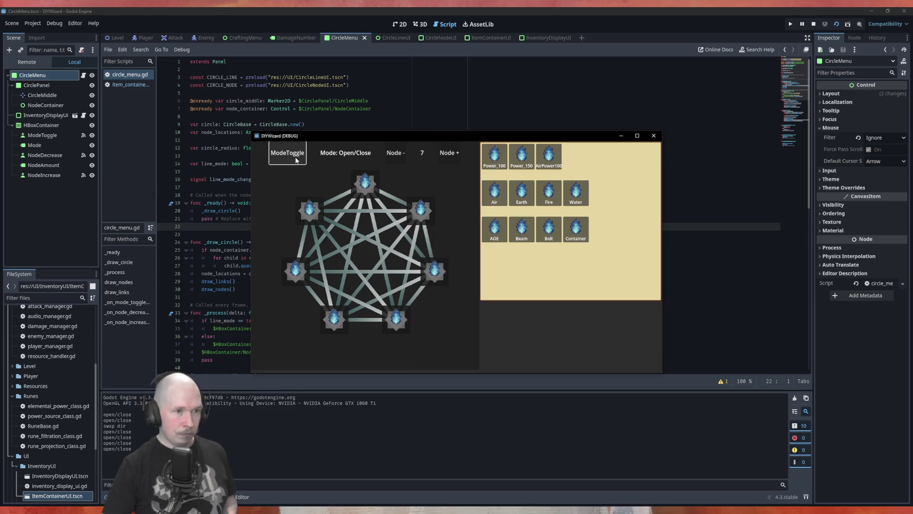
click(380, 256)
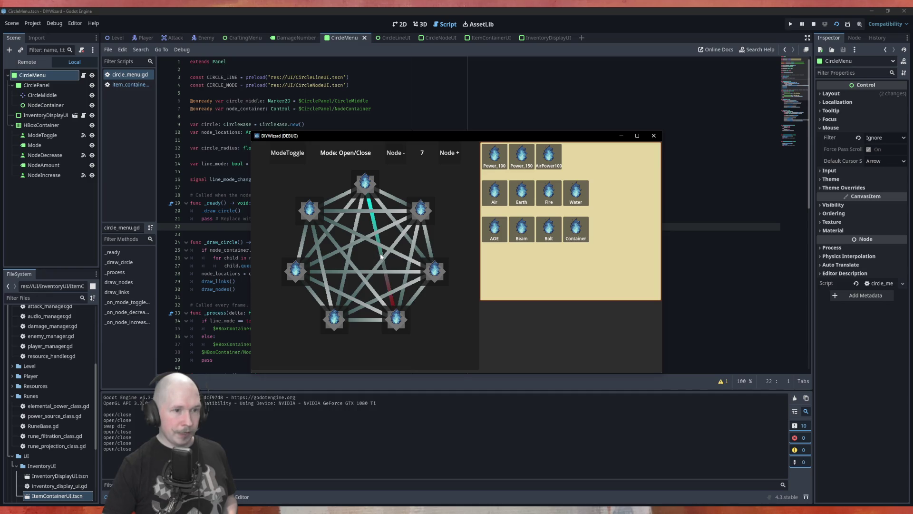
click(352, 264)
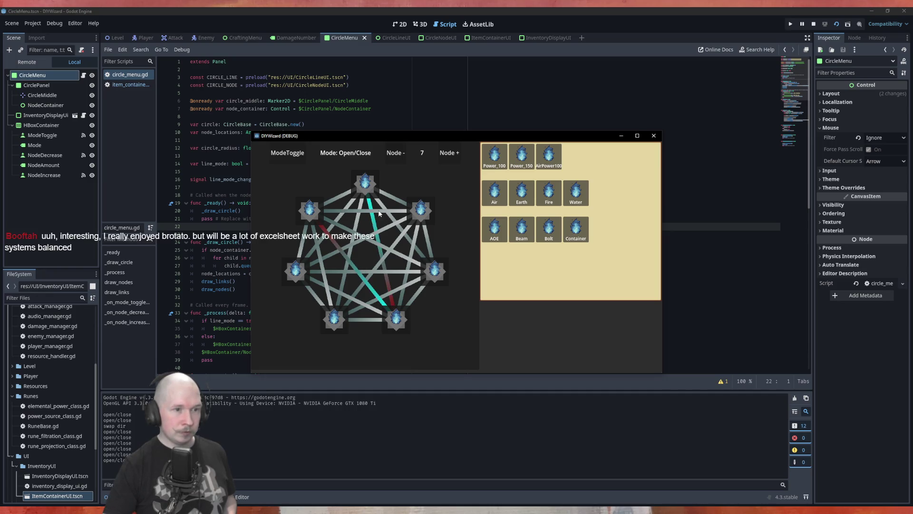
click(412, 254)
click(412, 255)
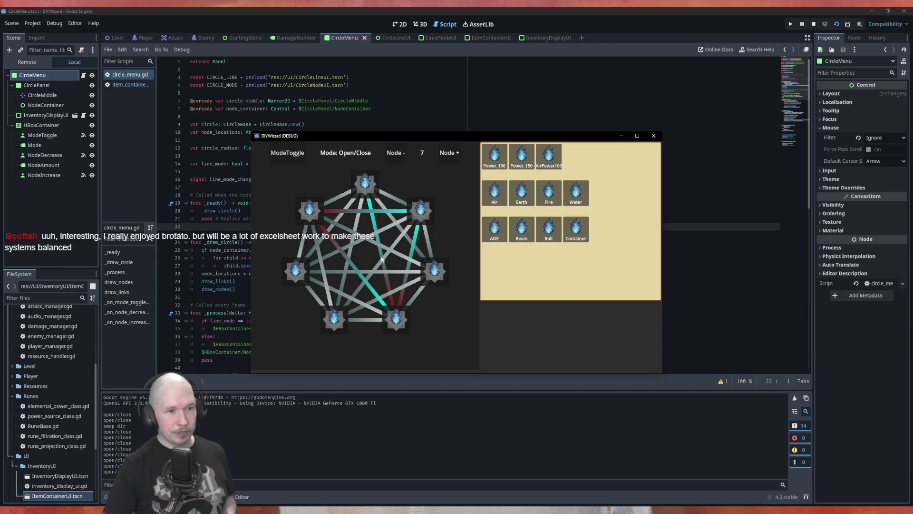
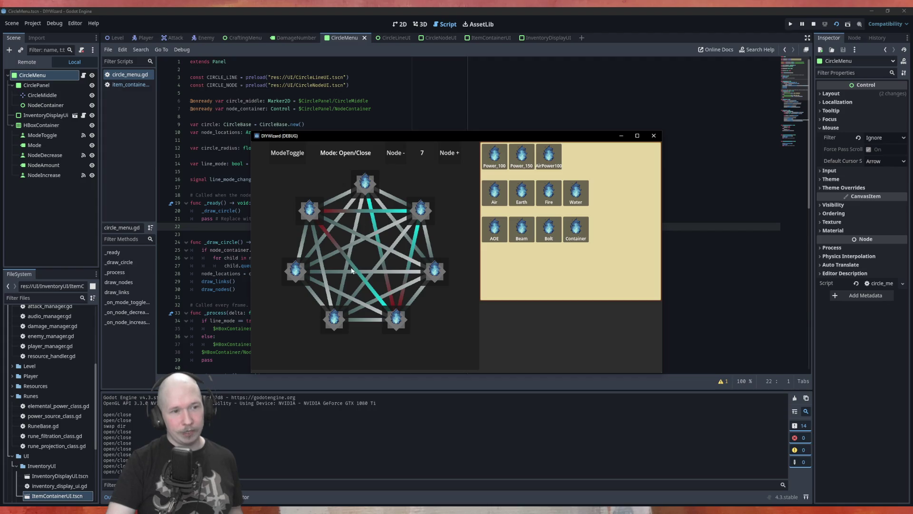
Reduce the running game's rune circle from seven to five nodes, then close the game window
click(395, 153)
click(395, 153)
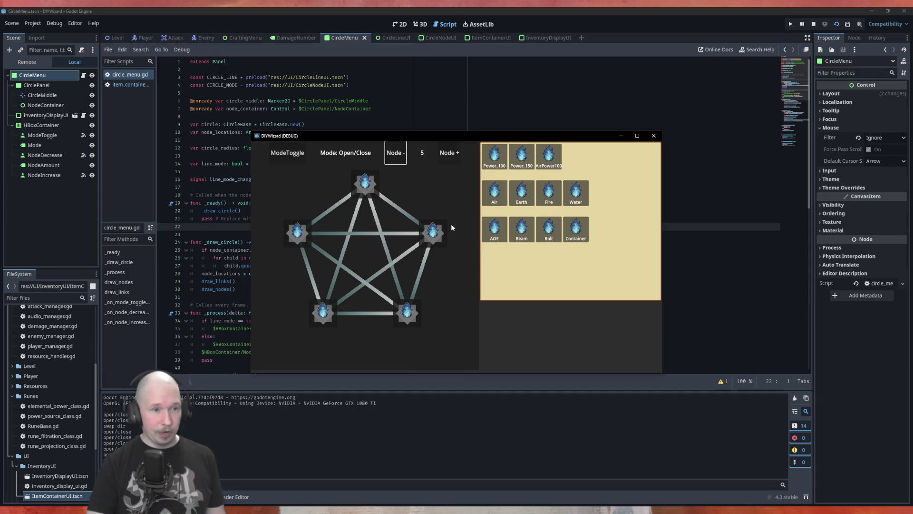
click(654, 135)
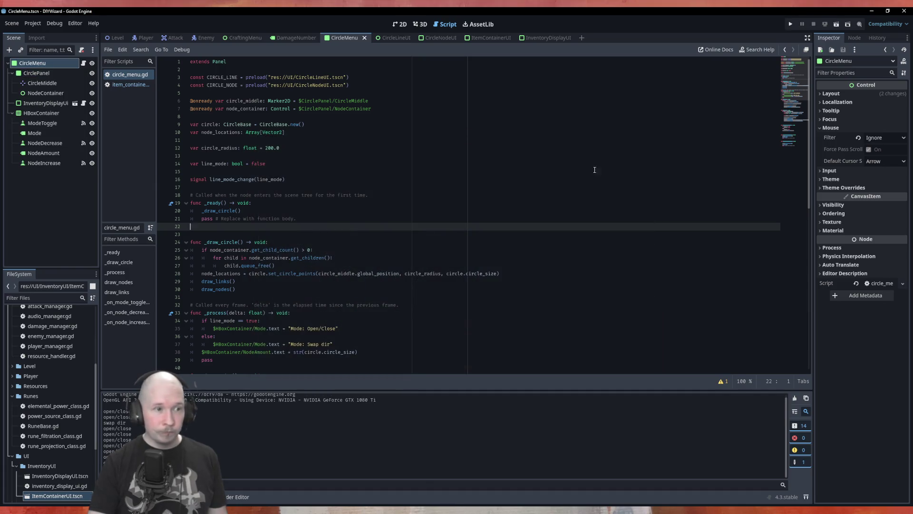
Open item_container_ui.gd, insert a blank line at line 37, and select the Globals folder
click(130, 84)
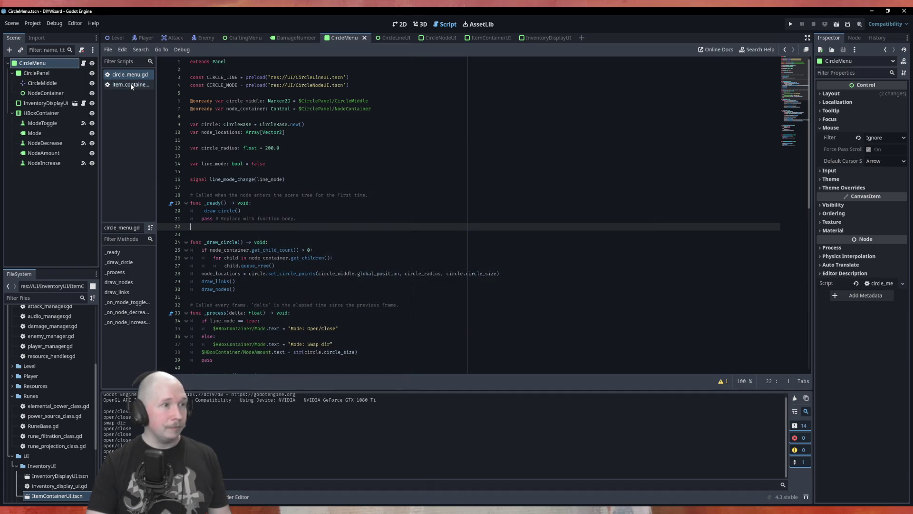
click(320, 261)
key(Return)
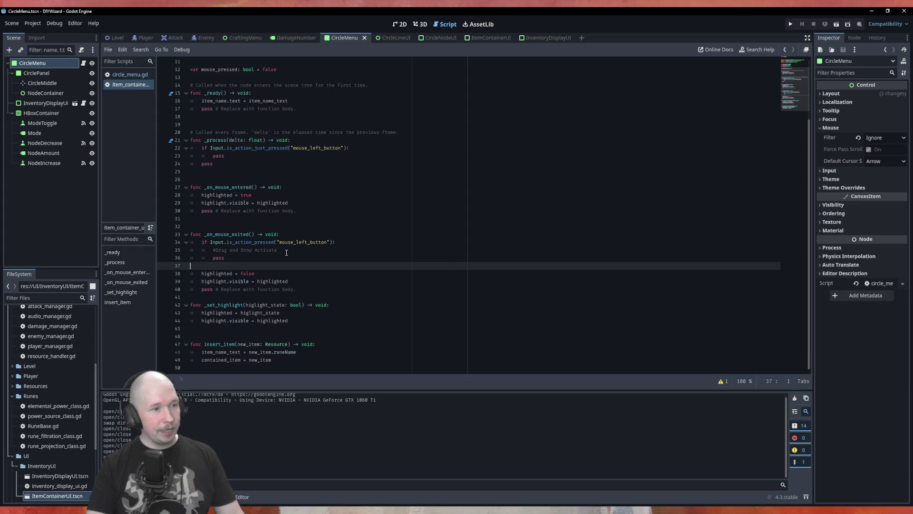
scroll(41, 369, up, 5)
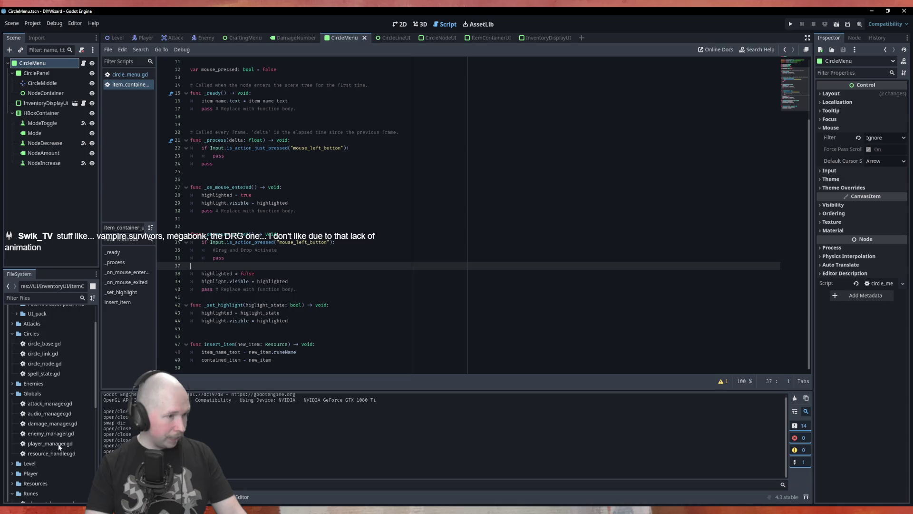
click(29, 394)
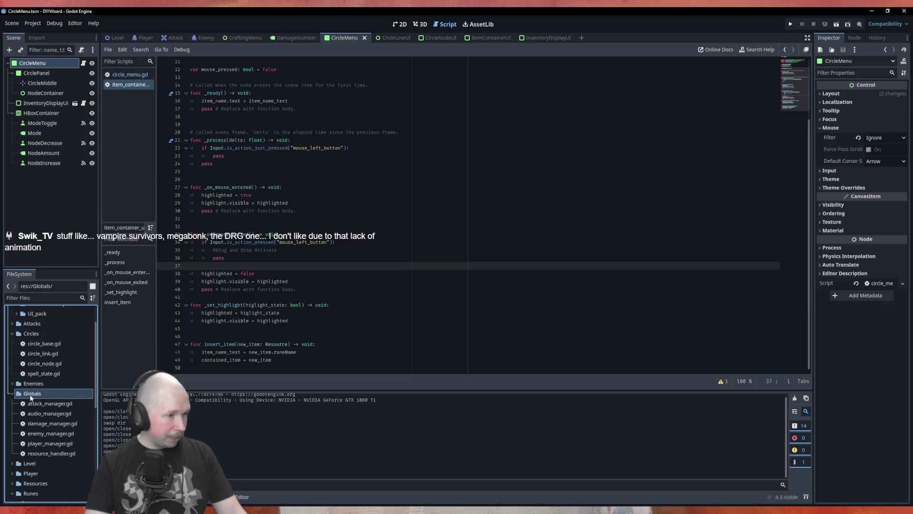
Start a new Node script named ItemManager in the Globals folder, then cancel the Create Script dialog
right_click(30, 395)
mouse_move(68, 356)
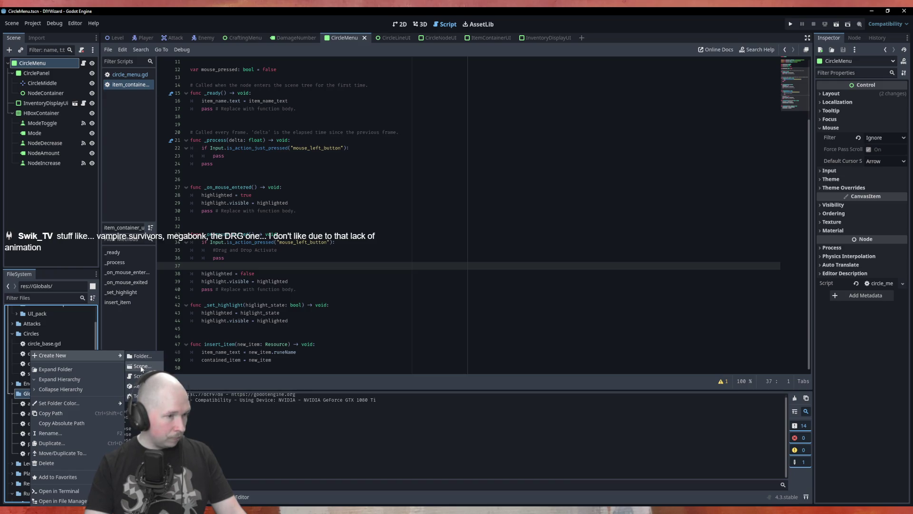
click(139, 376)
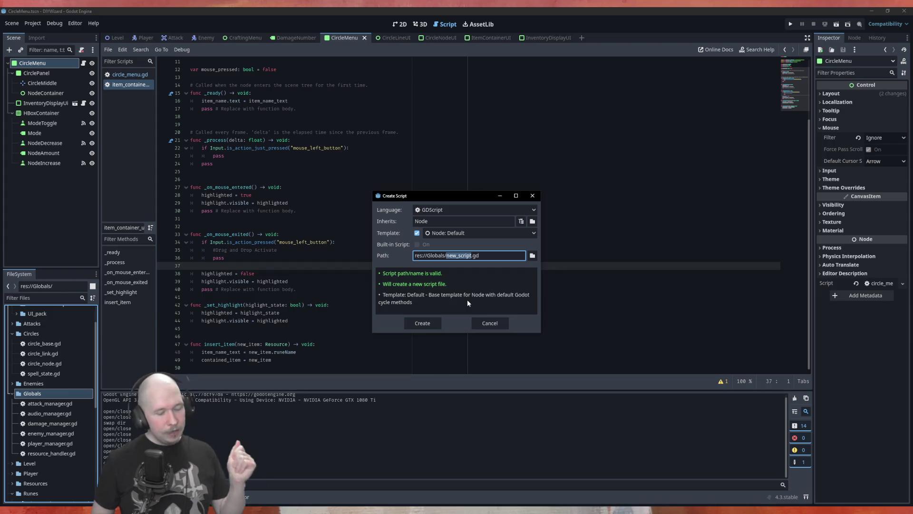
text(Item_)
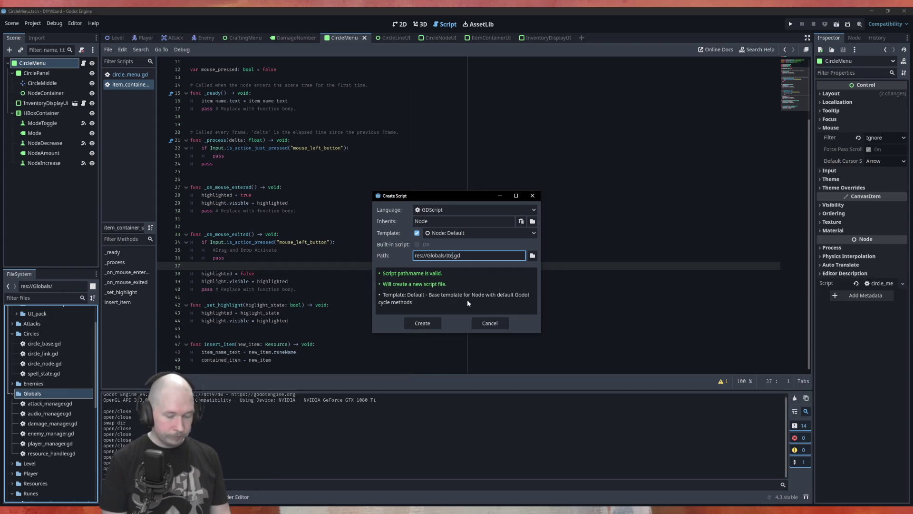
key(BackSpace)
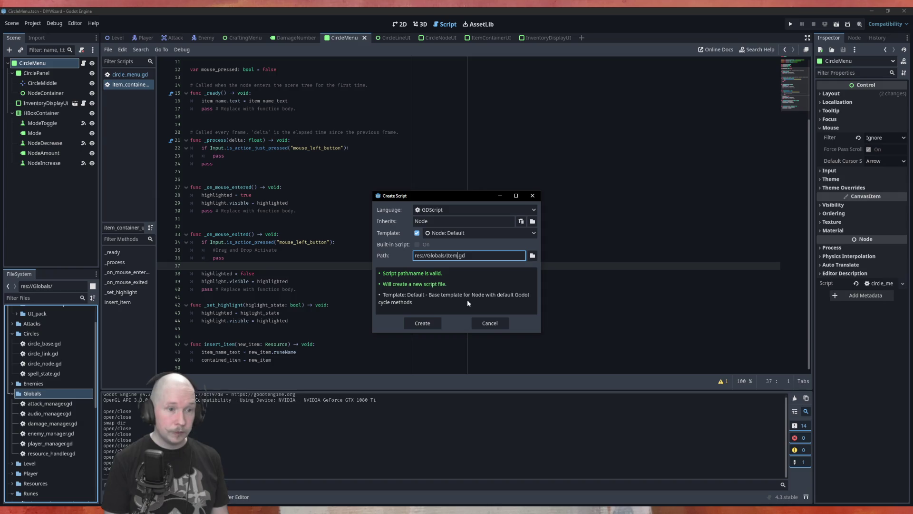
text(Manager)
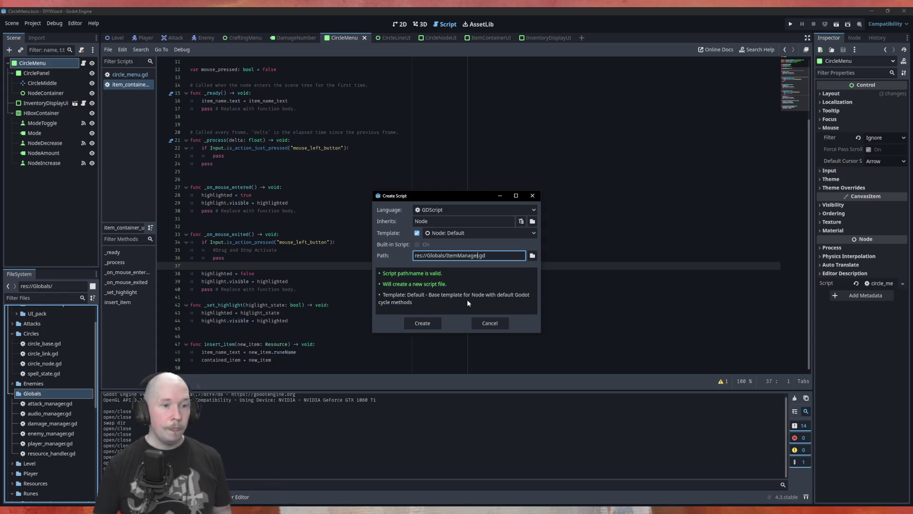
click(499, 324)
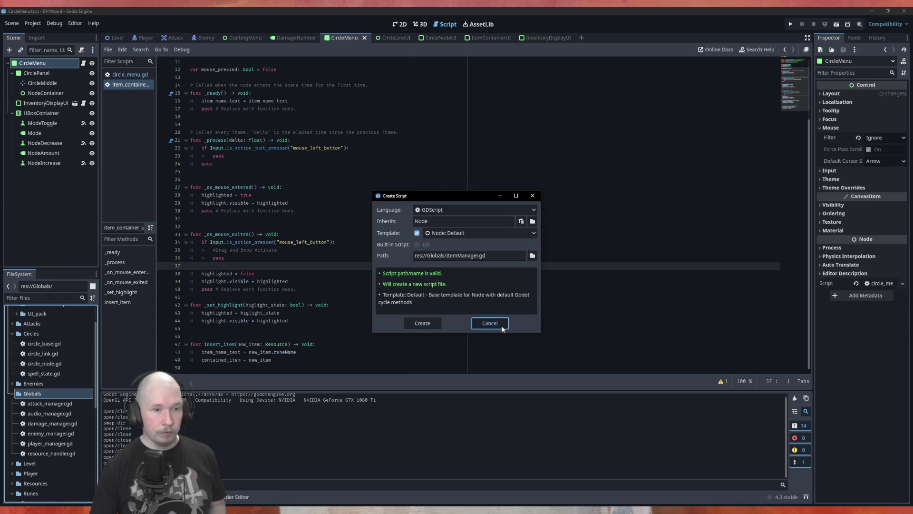
click(33, 22)
Add a new autoload named ItemManager in Project Settings
click(48, 30)
click(353, 148)
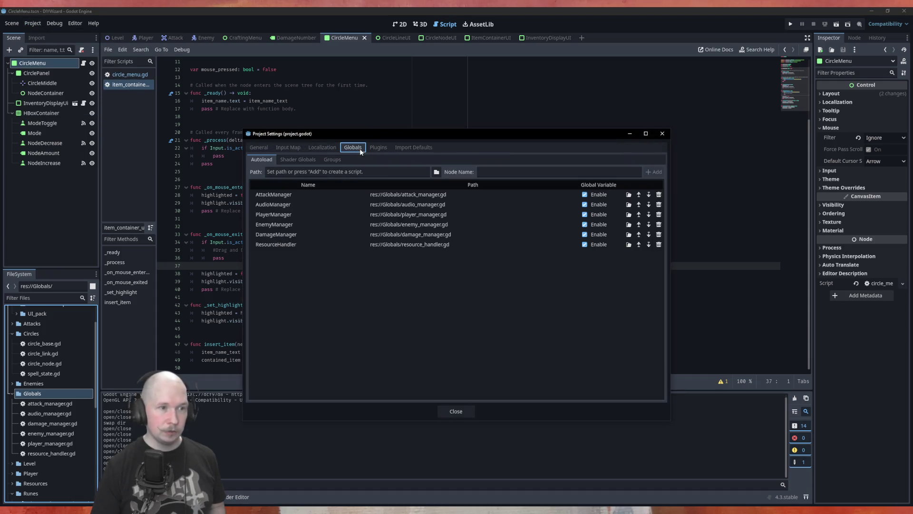
click(496, 170)
text(ItemManager)
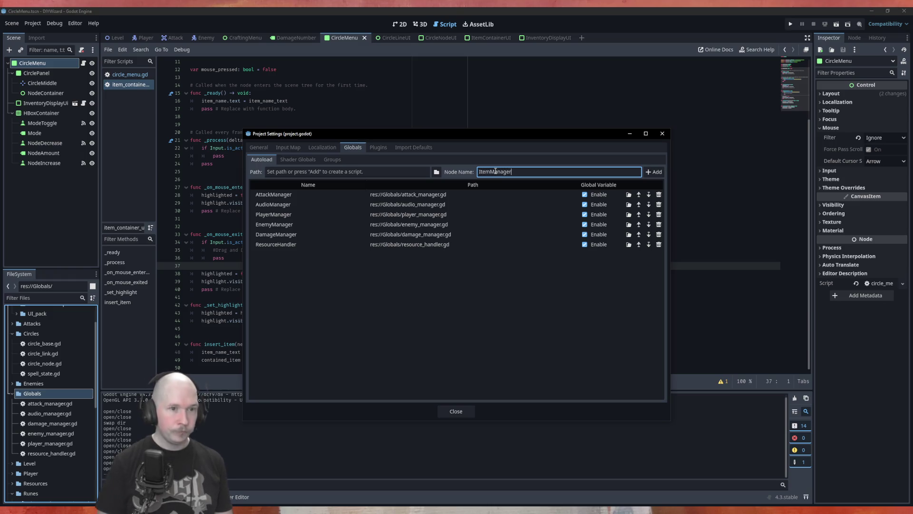
click(662, 172)
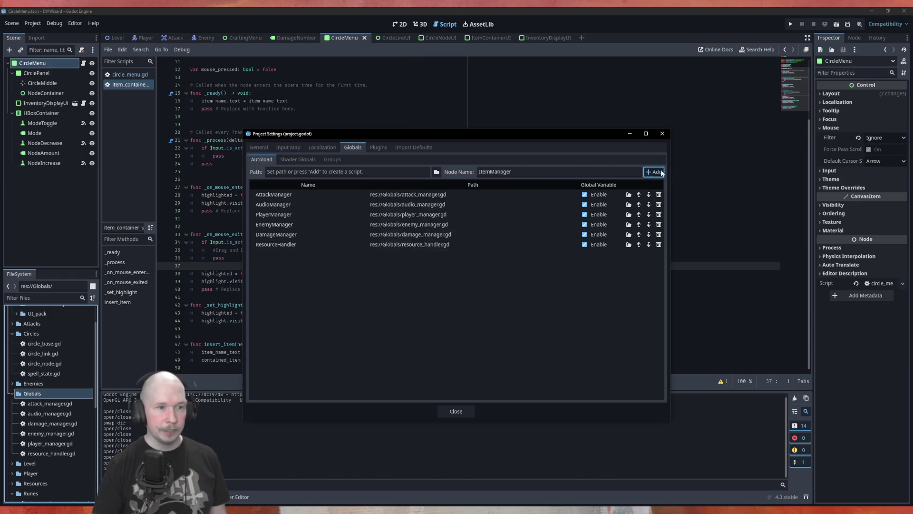
Save the autoload's script as Globals/item_manager.gd, create it, and close Project Settings
click(530, 251)
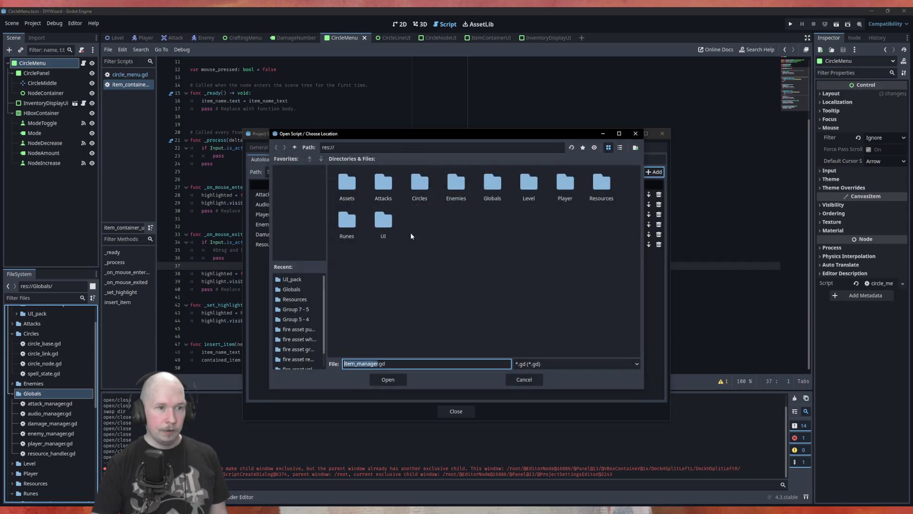
double_click(478, 189)
click(386, 380)
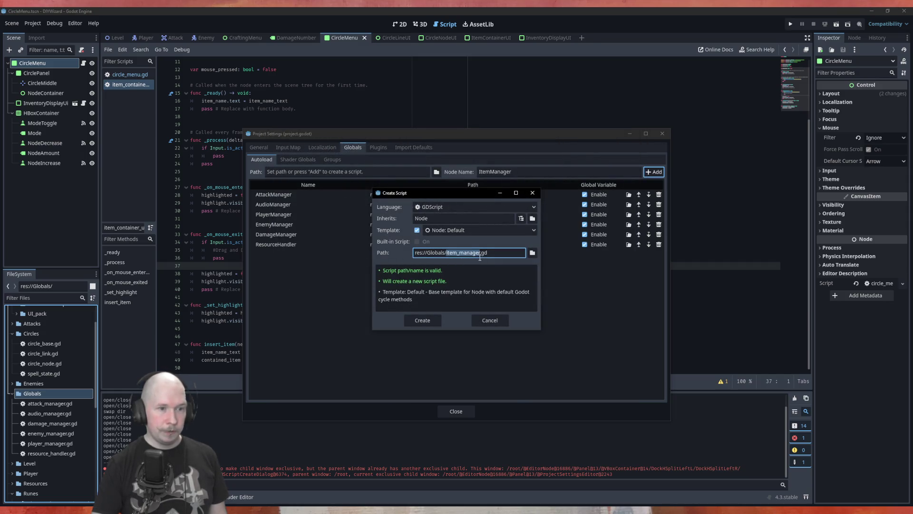
click(431, 322)
click(456, 411)
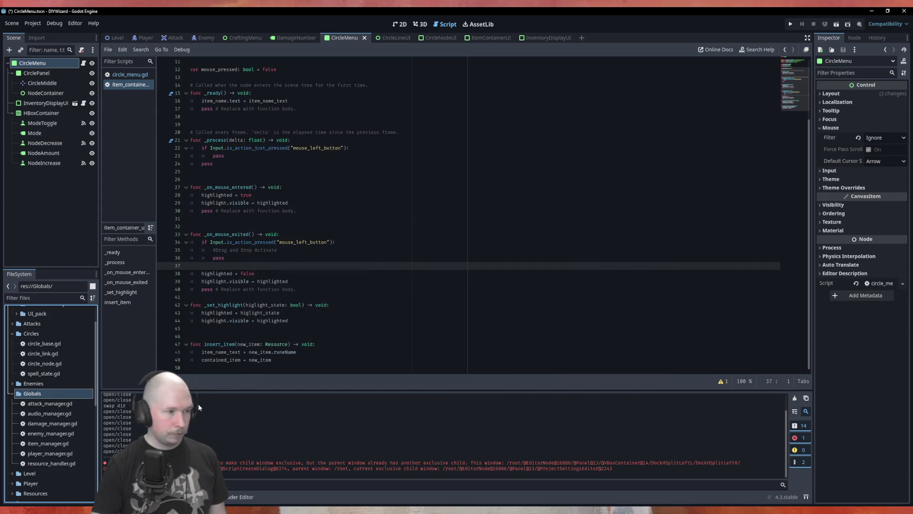
Open item_manager.gd in the script editor, with the caret on empty line 3
double_click(126, 440)
click(277, 175)
click(248, 84)
Delete the template code below extends Node and drag in a const preload of ItemContainerUI.tscn
click(262, 73)
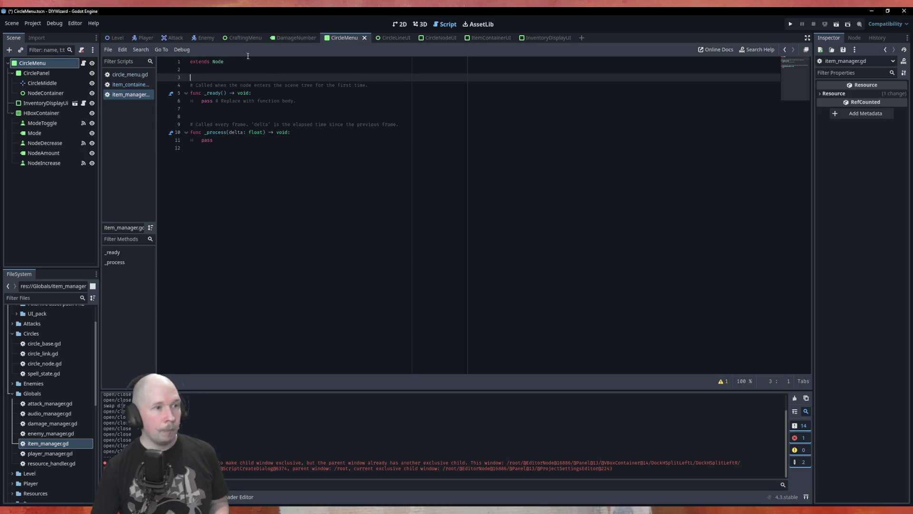
drag(200, 148, 173, 76)
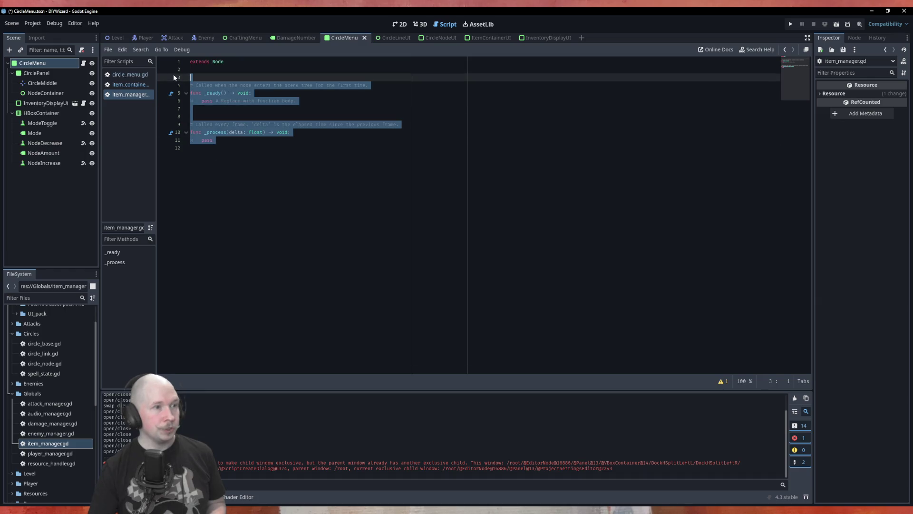
key(Delete)
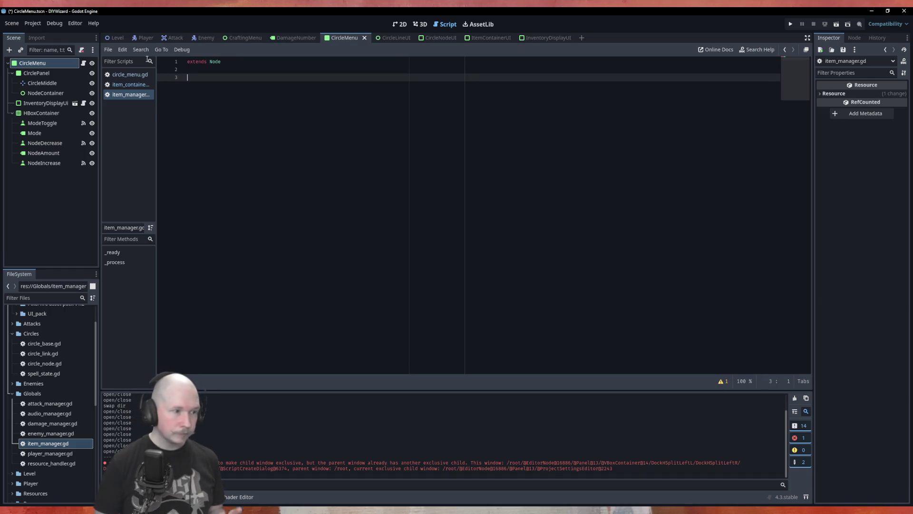
scroll(38, 446, down, 5)
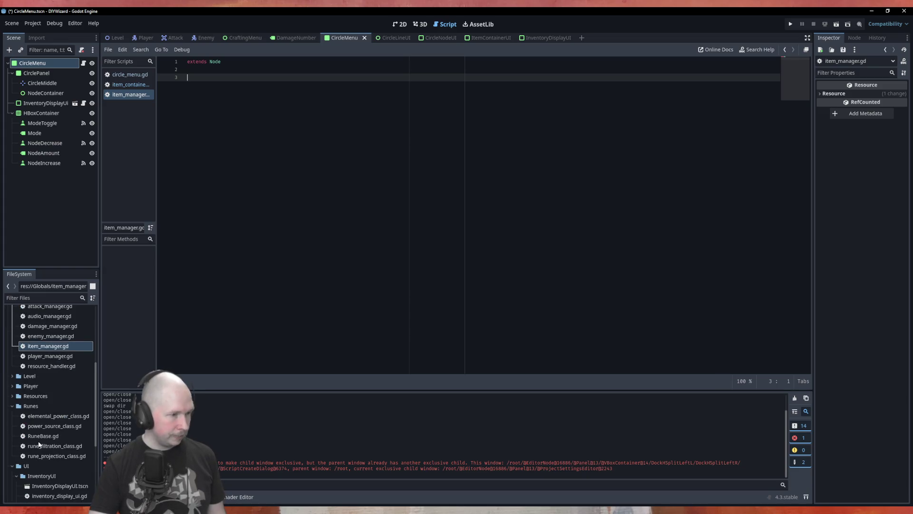
scroll(39, 447, down, 1)
mouse_move(42, 484)
mouse_down()
mouse_move(218, 303)
mouse_move(209, 78)
mouse_up()
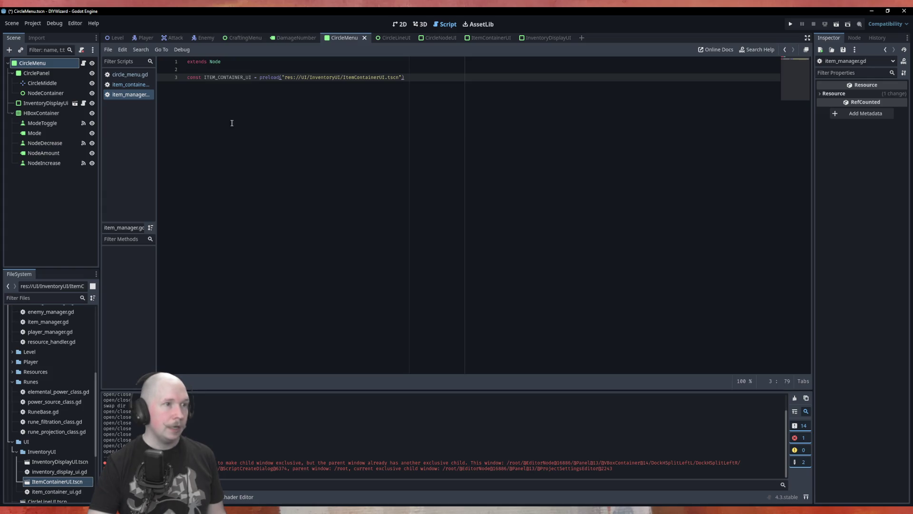
key(Return)
key(Return)
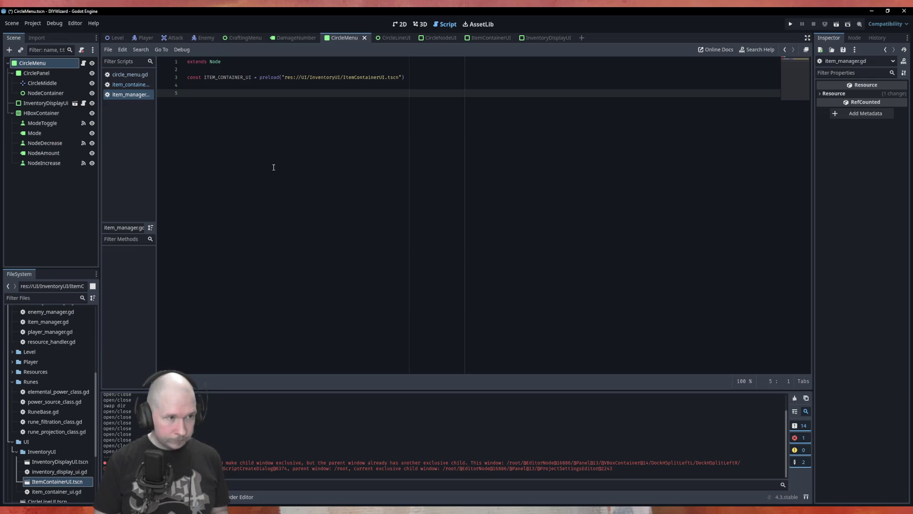
Write the func start_drag_n_drop() -> void: header with a pass body
text(func st)
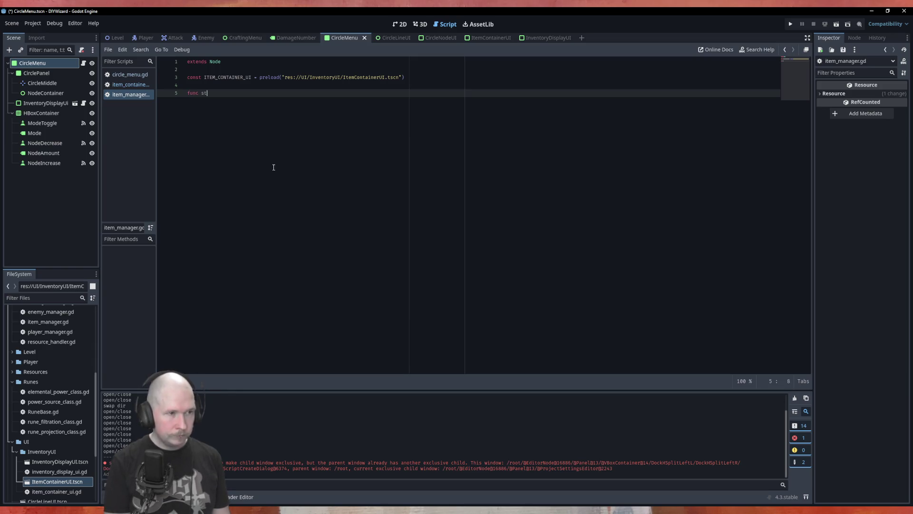
text(art_dragh)
key(BackSpace)
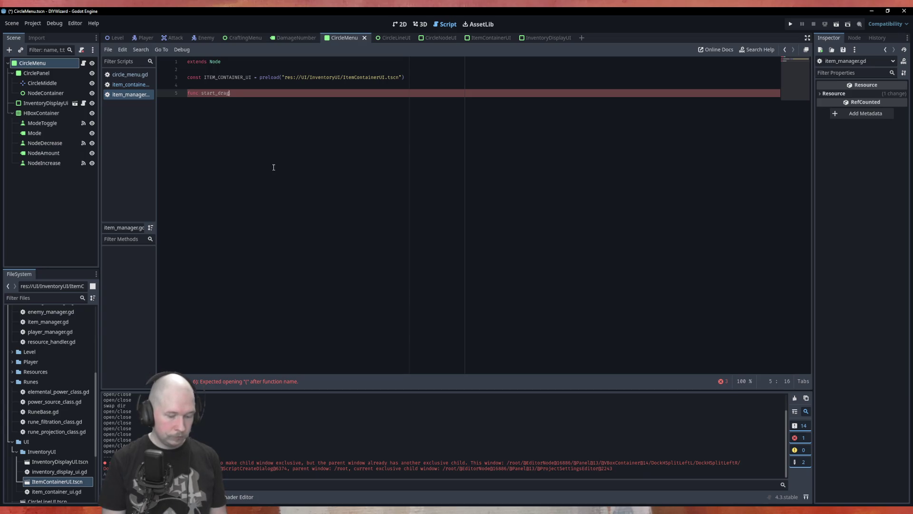
text(-n-drop)
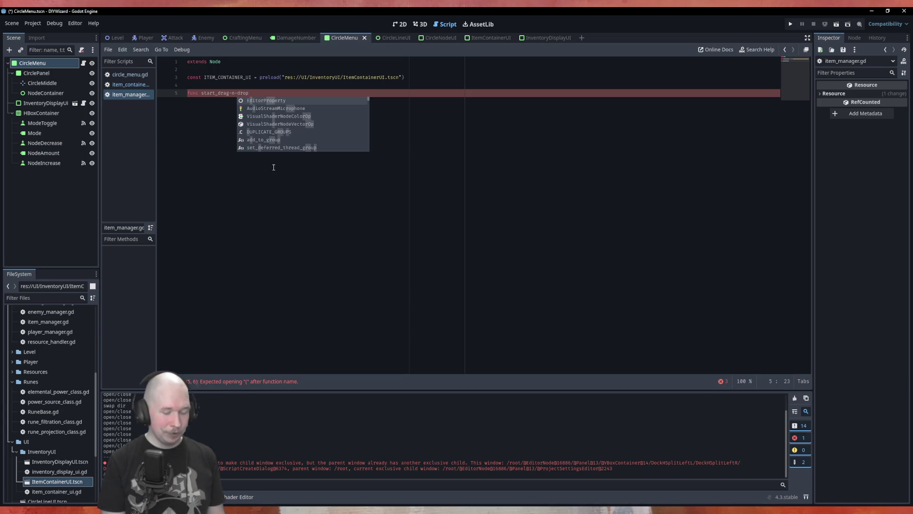
text(()
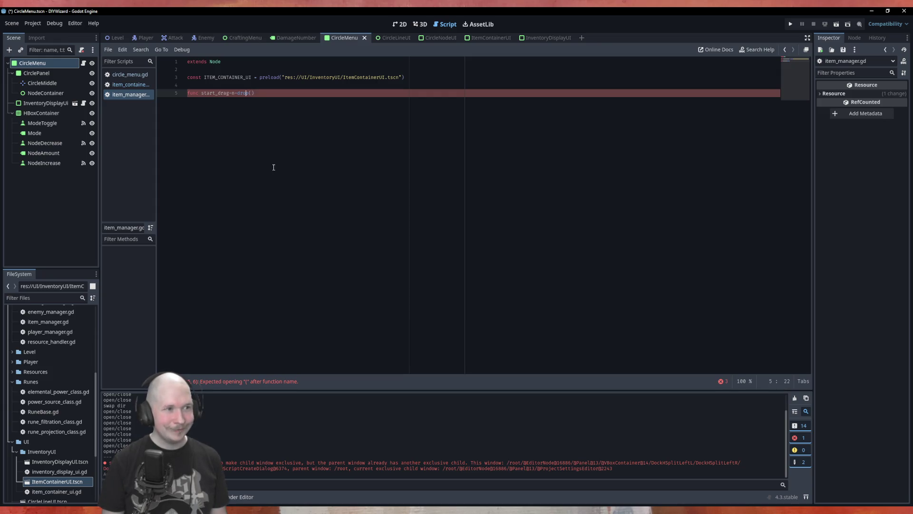
key(BackSpace)
text(_)
key(Left)
key(Left)
key(BackSpace)
text(_drop())
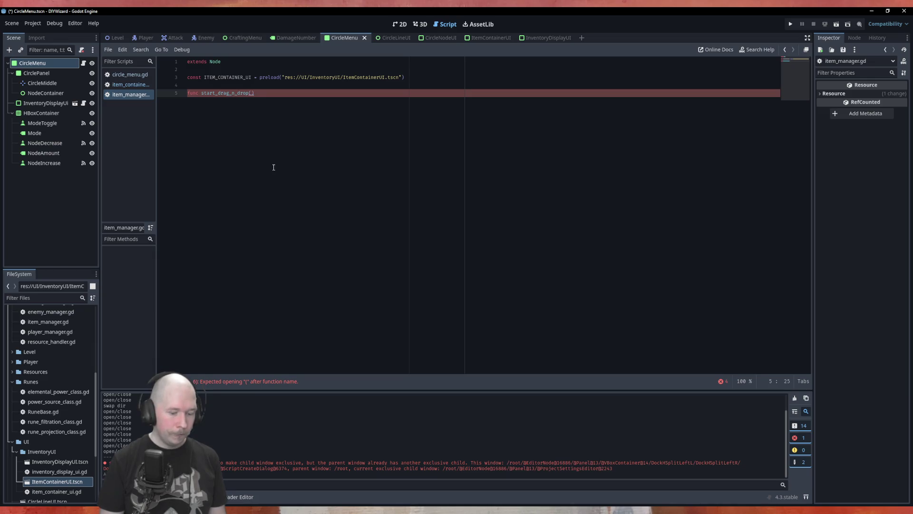
text( -> void)
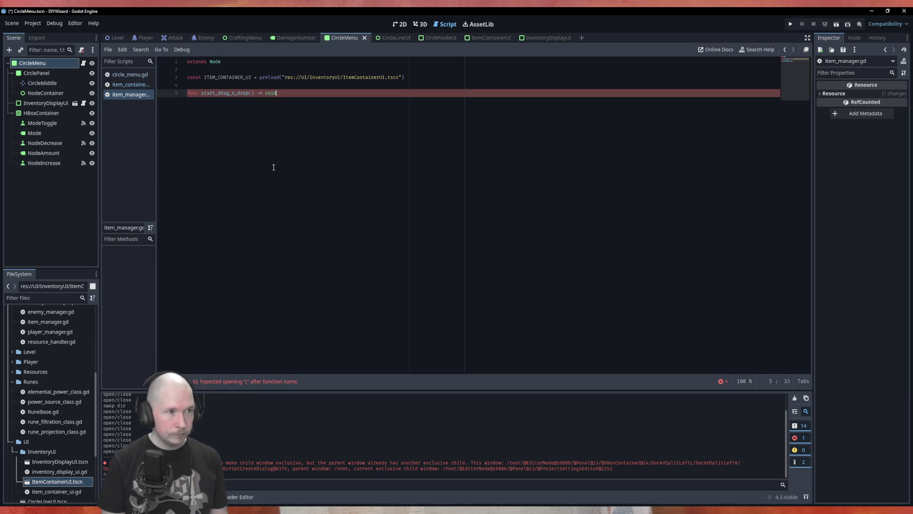
text(:)
key(Return)
text(pass)
Add a target: Node parameter to start_drag_n_drop and open a new body line
key(Up)
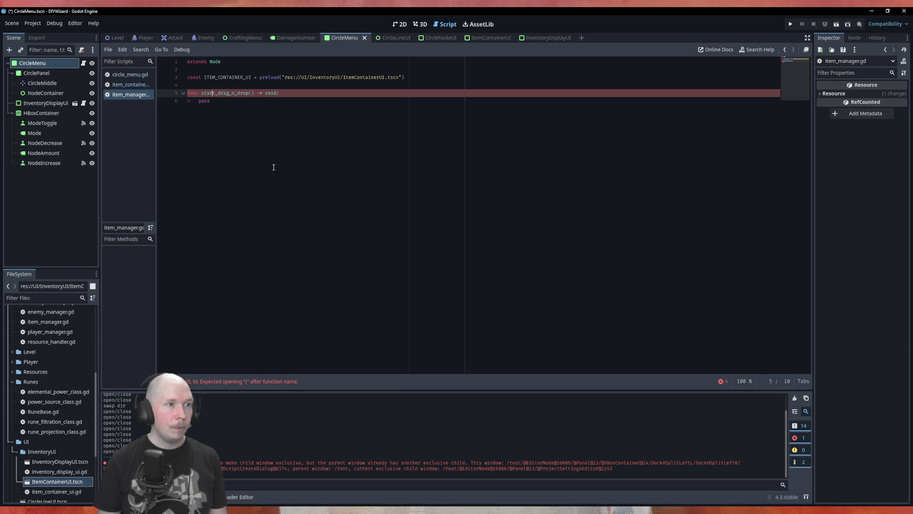
key(Right)
key(Right)
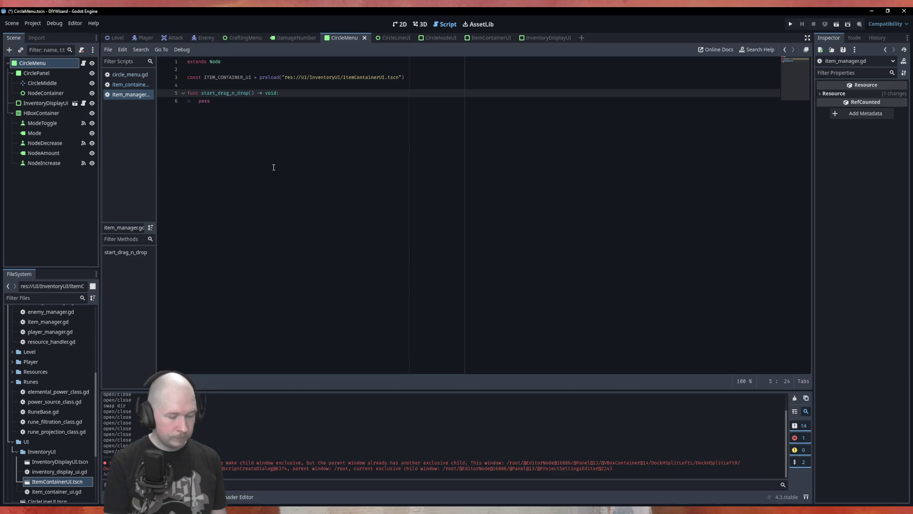
text(target)
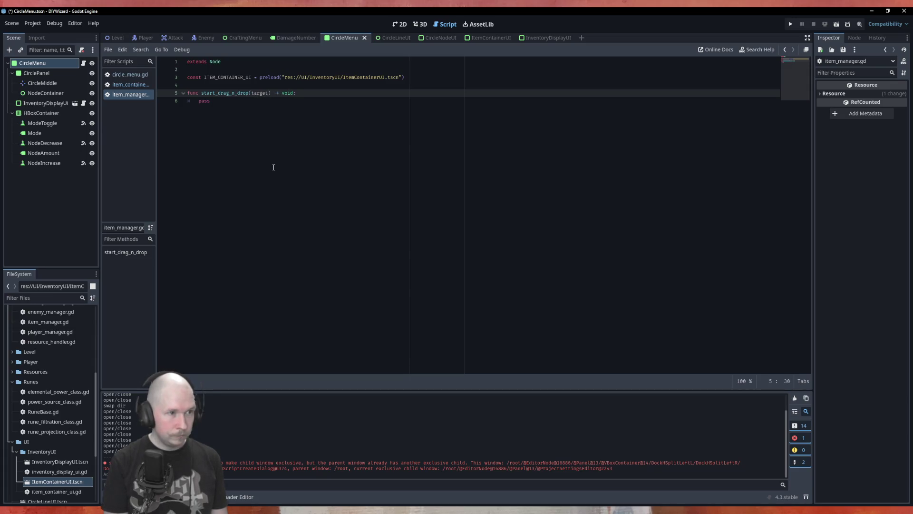
text(: Node)
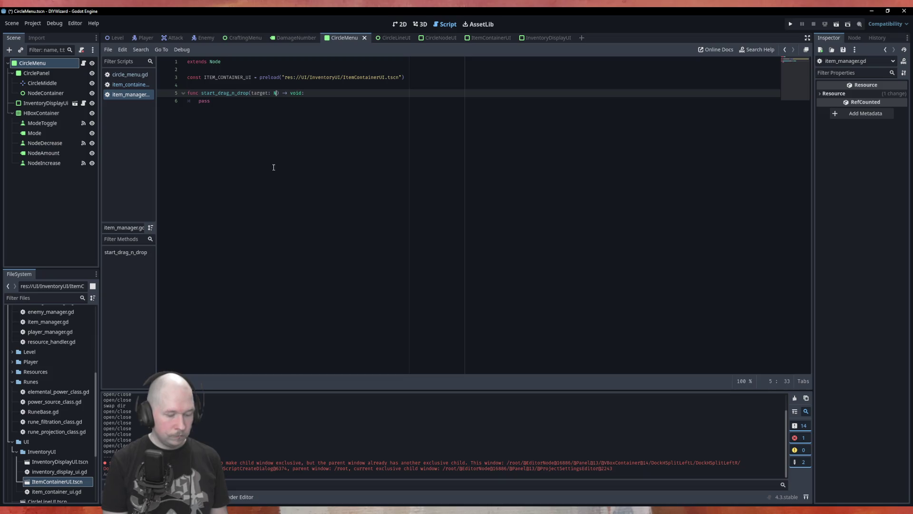
key(Escape)
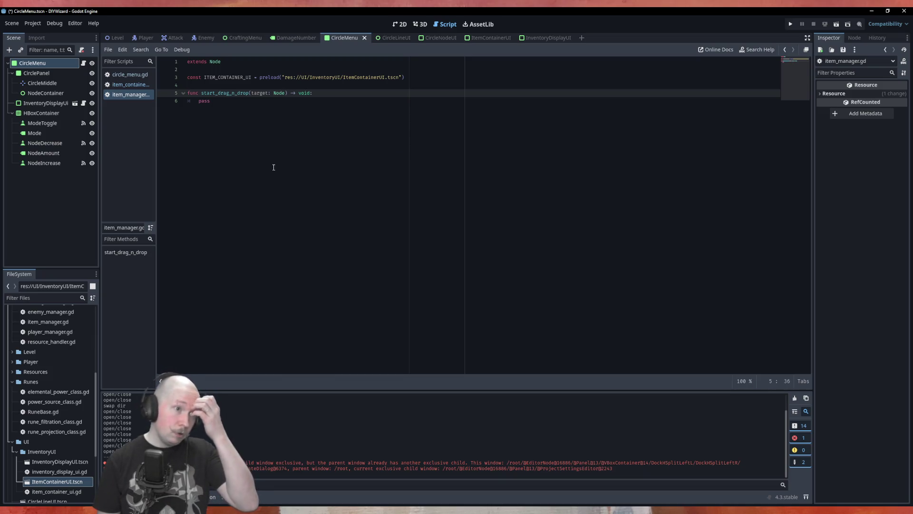
key(End)
key(Return)
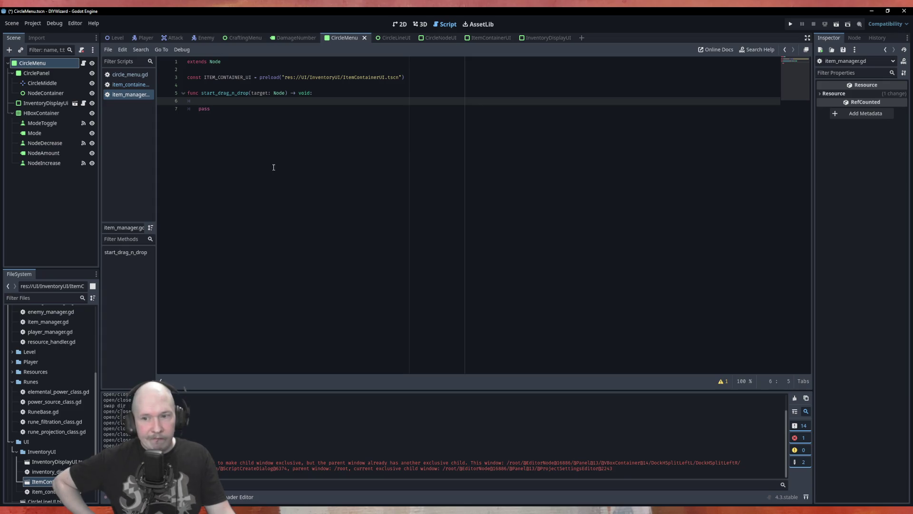
click(263, 88)
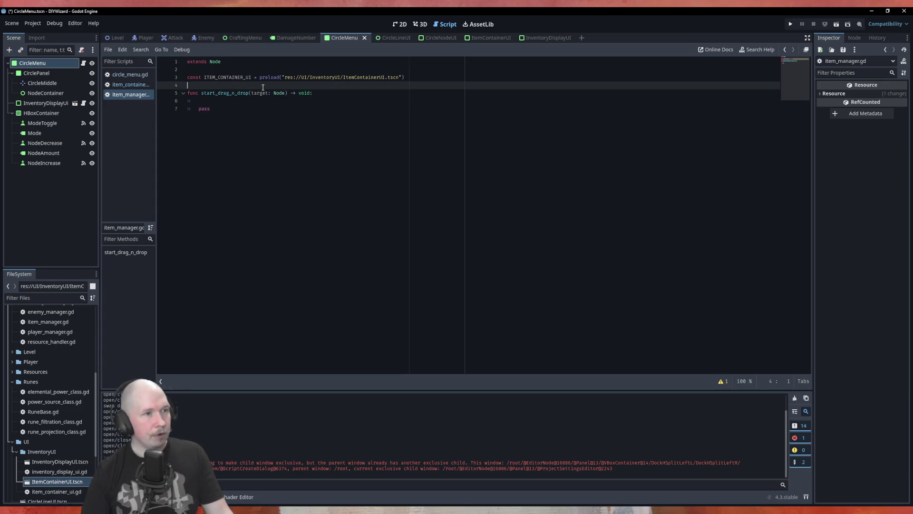
Declare var dragged_resource: Resource above start_drag_n_drop, accepting Resource from autocomplete
key(Return)
key(Up)
key(Return)
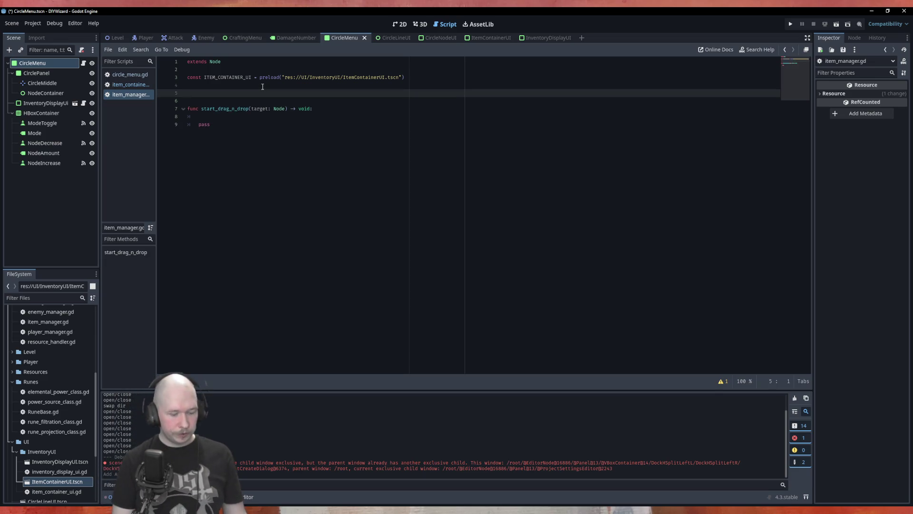
text(var)
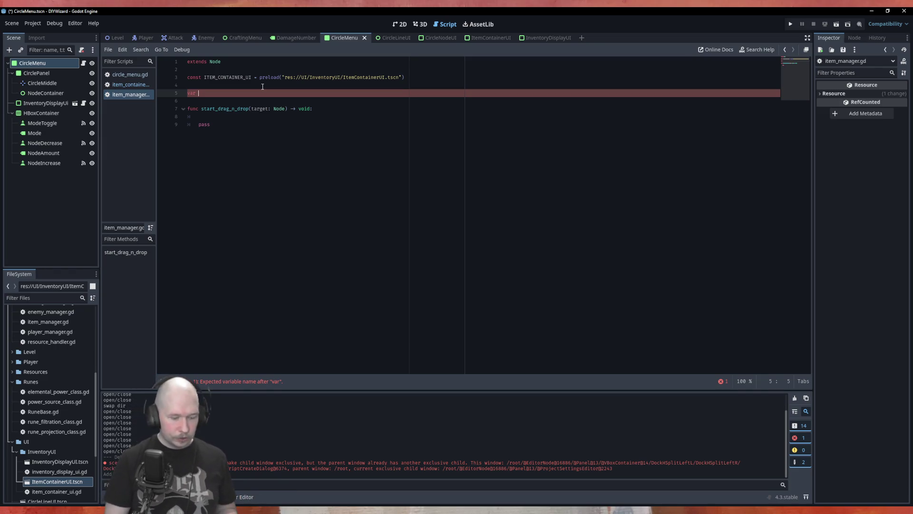
text(dragged)
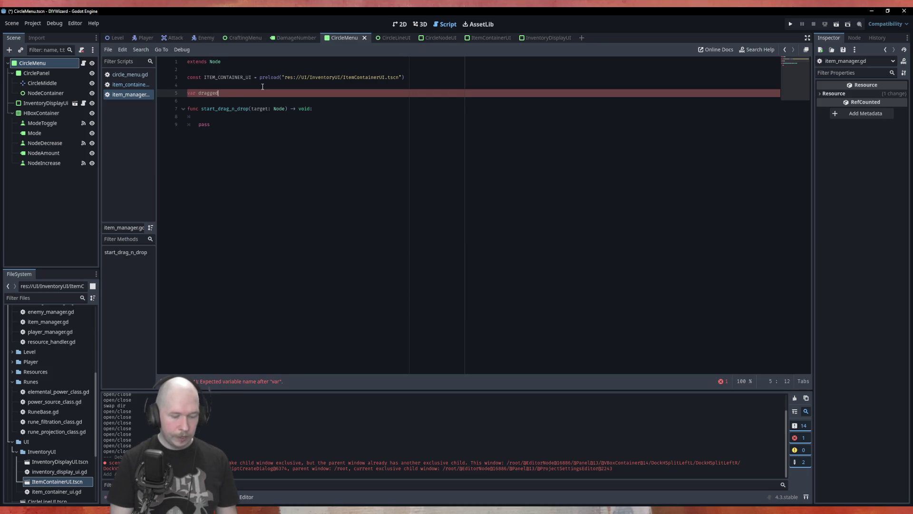
text(_resource)
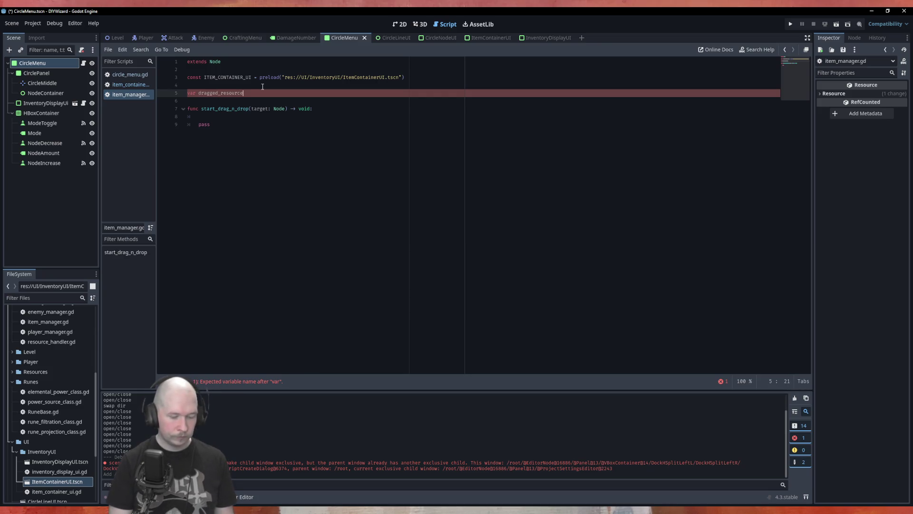
text(: Res)
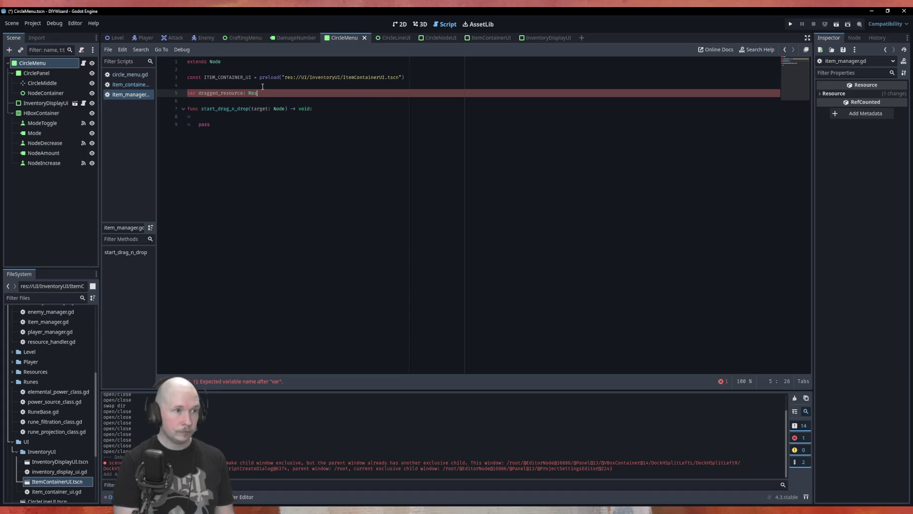
key(Down)
key(Return)
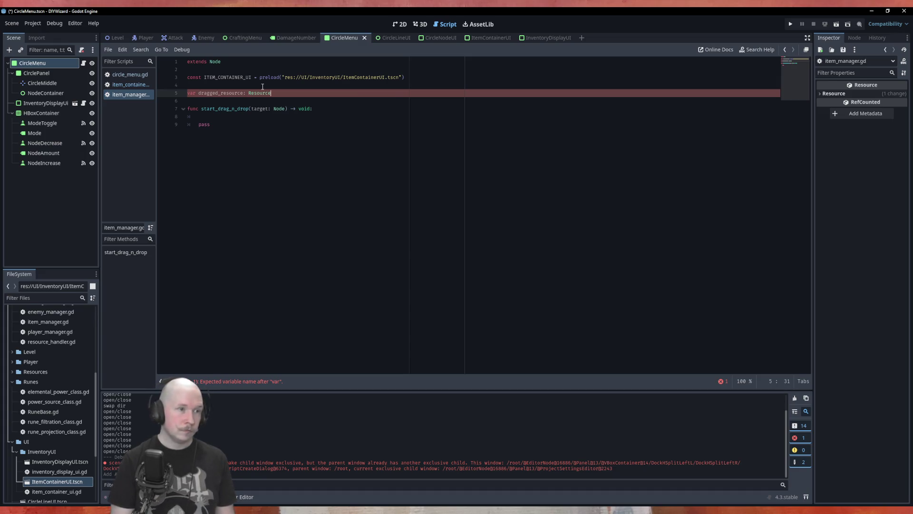
key(Down)
key(Down)
key(Down)
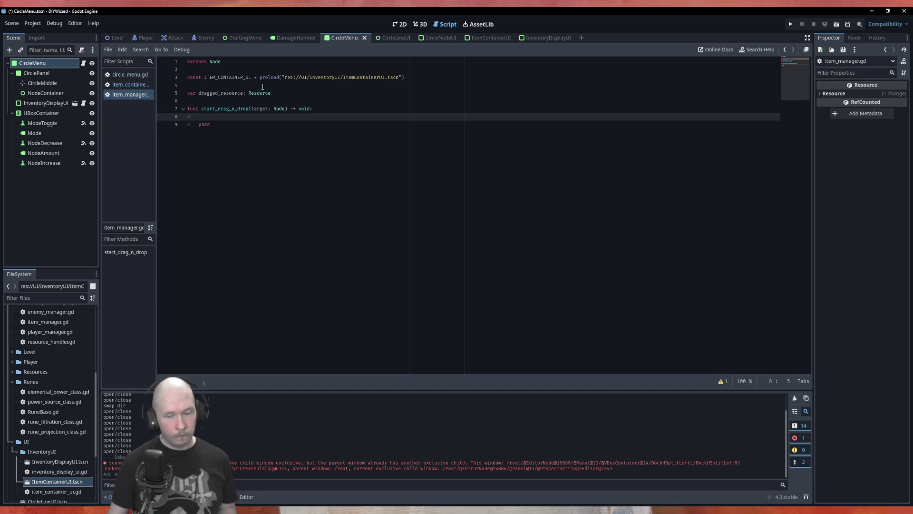
click(267, 109)
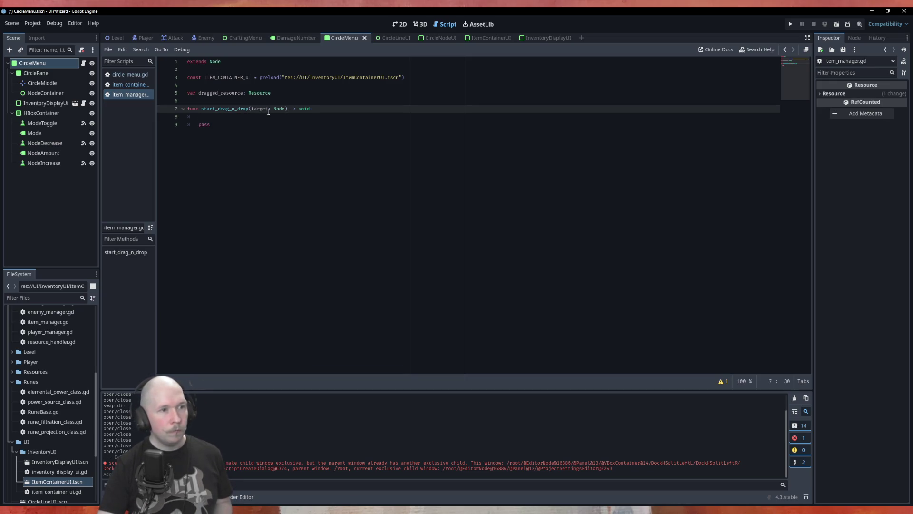
Rename the function parameter to target_resource with type Resource
text(_resource)
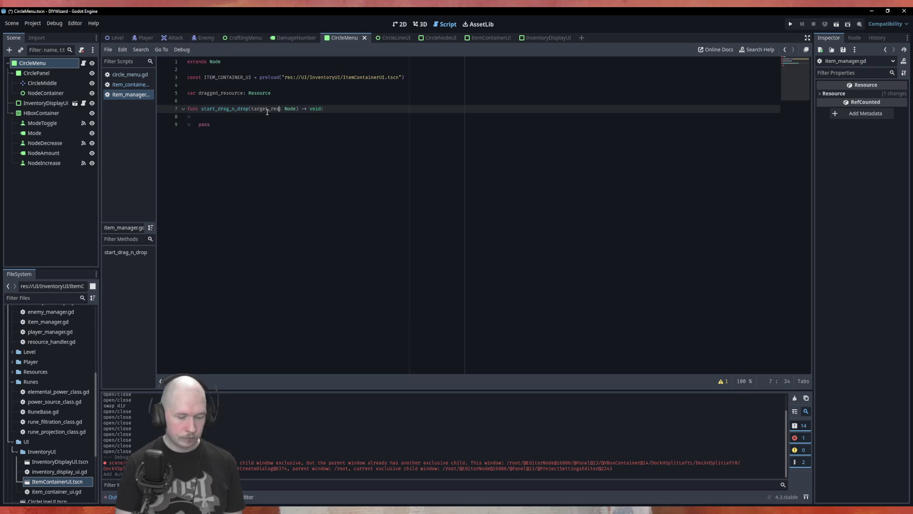
key(Delete)
key(Delete)
key(Delete)
text(Resource)
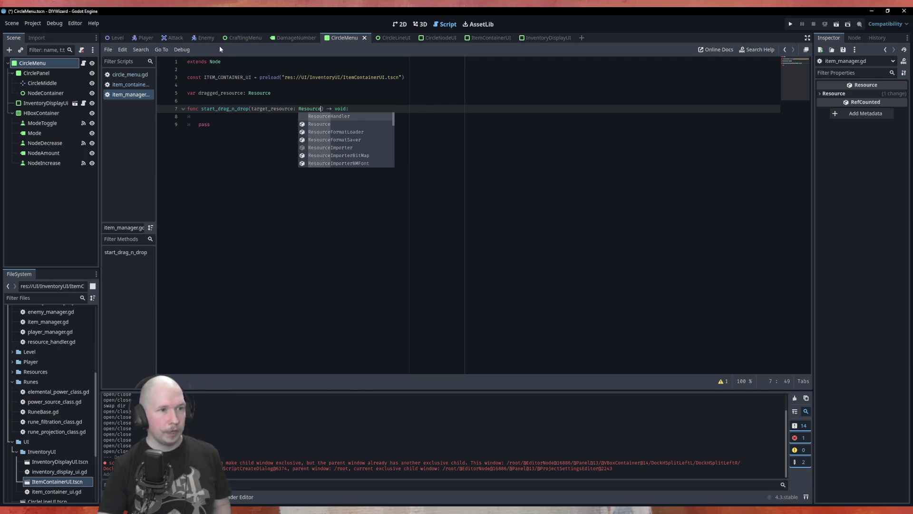
click(323, 109)
Assign dragged_resource = target_resource in the function body, then add a blank line below the declaration
click(280, 117)
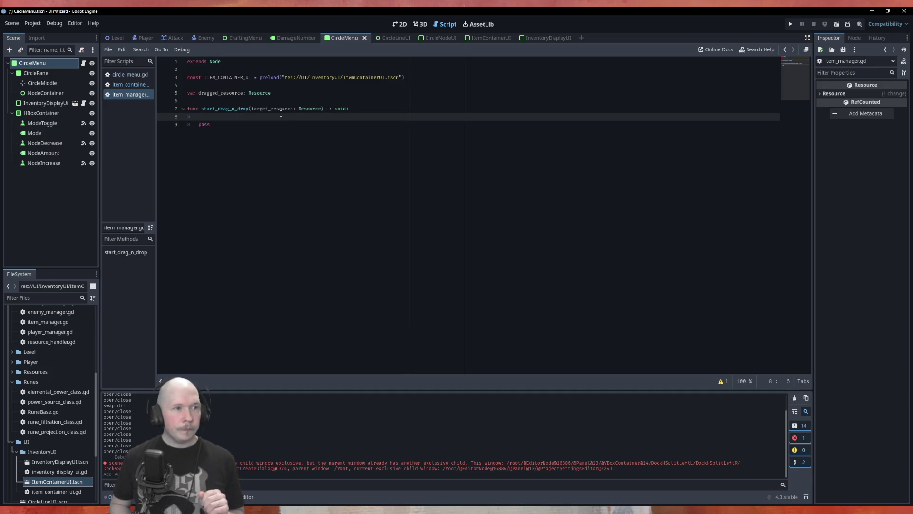
text(dra)
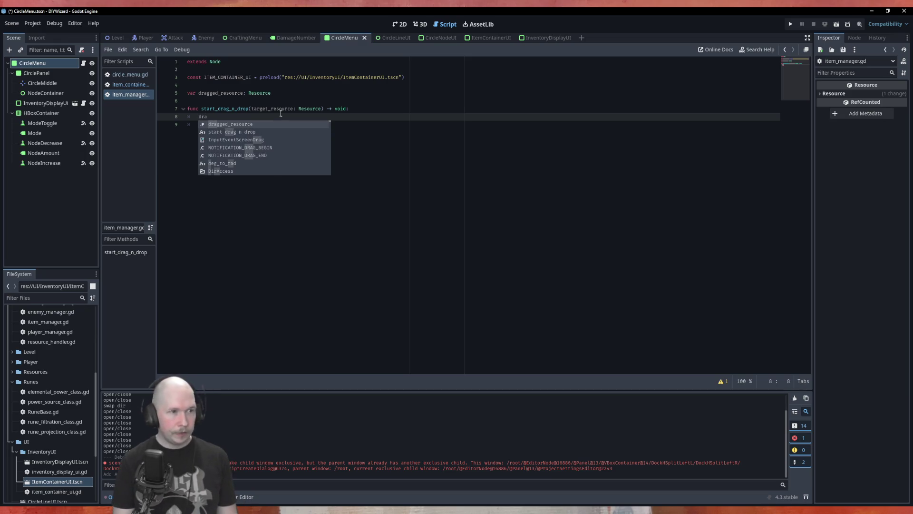
text(gged_resource = )
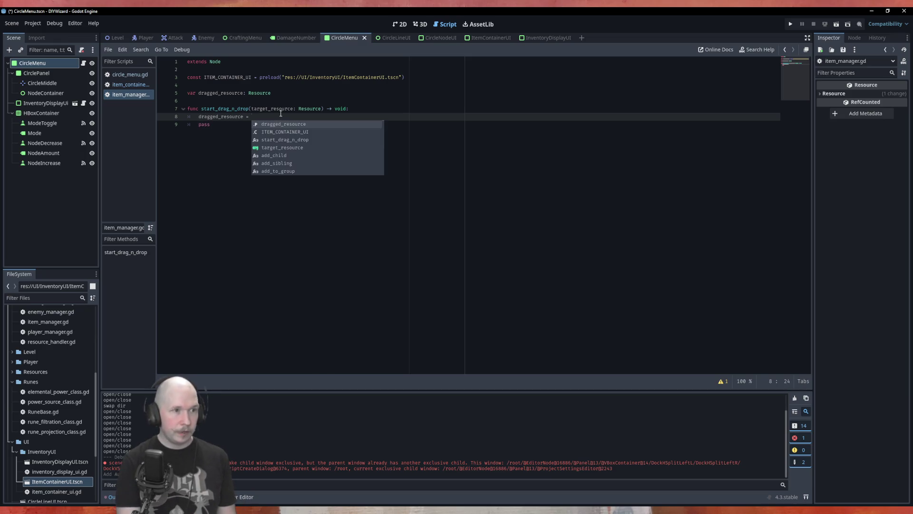
text(tar)
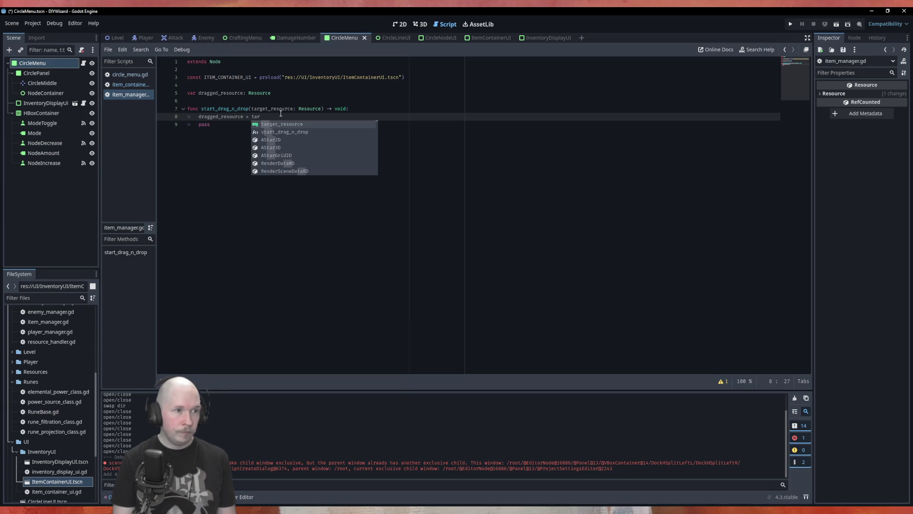
key(Return)
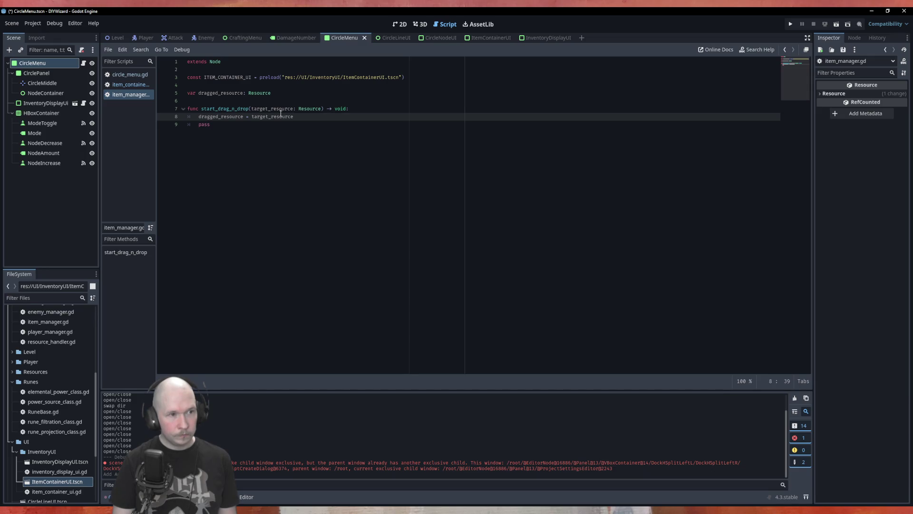
key(Down)
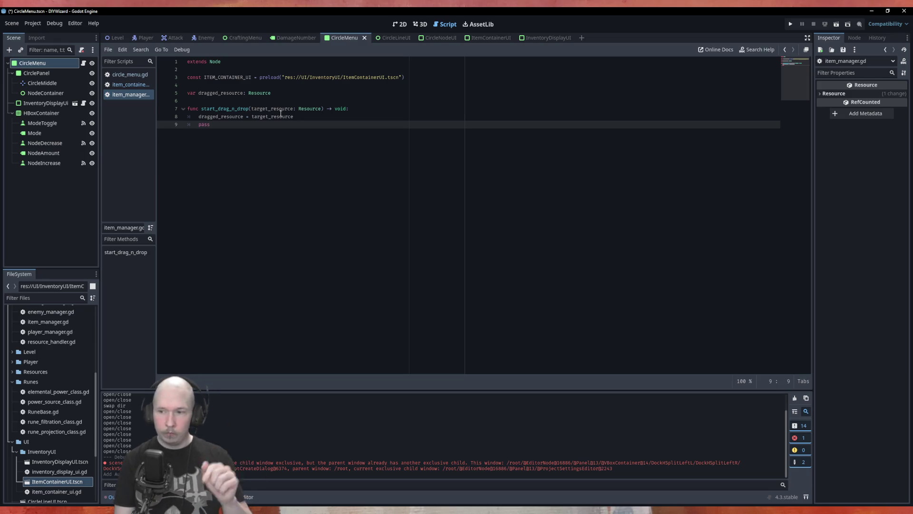
key(Up)
key(Up)
key(Up)
key(End)
key(Return)
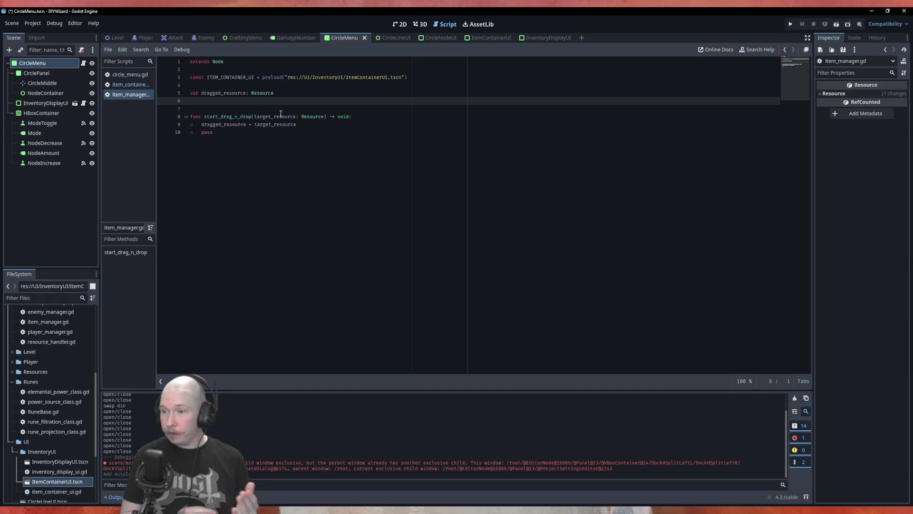
Add enum ITEM_STATE {DEFAULT, DRAGGED, HIGHLIGHTED} on a new line below the preload constant
click(265, 85)
key(Return)
key(Up)
key(Return)
text(enum)
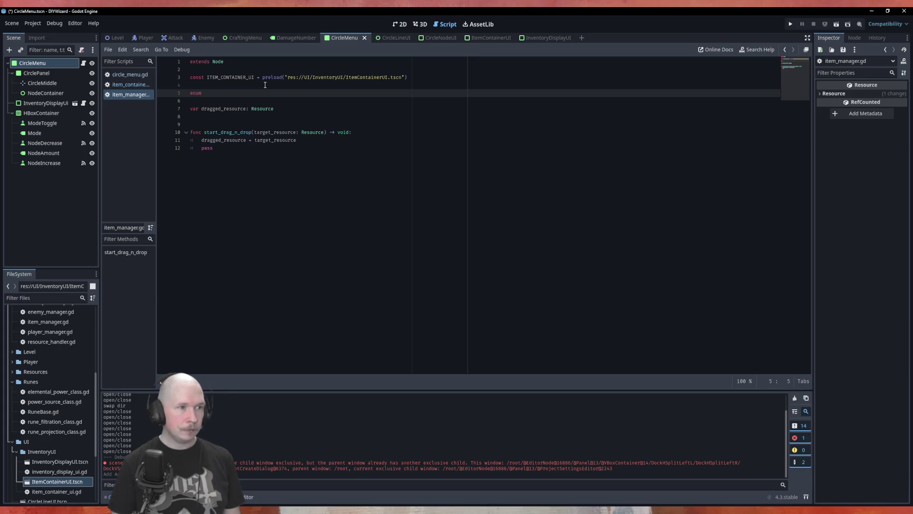
text( ITEM_STATE)
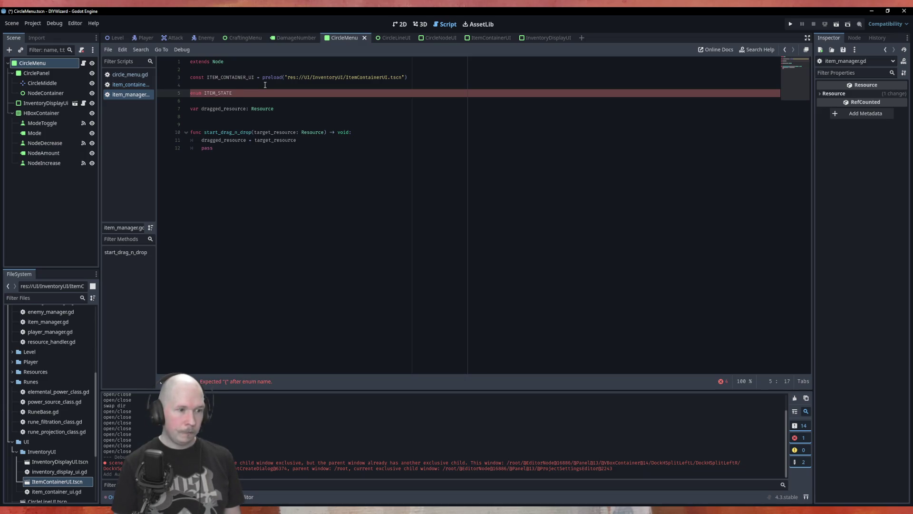
text( {)
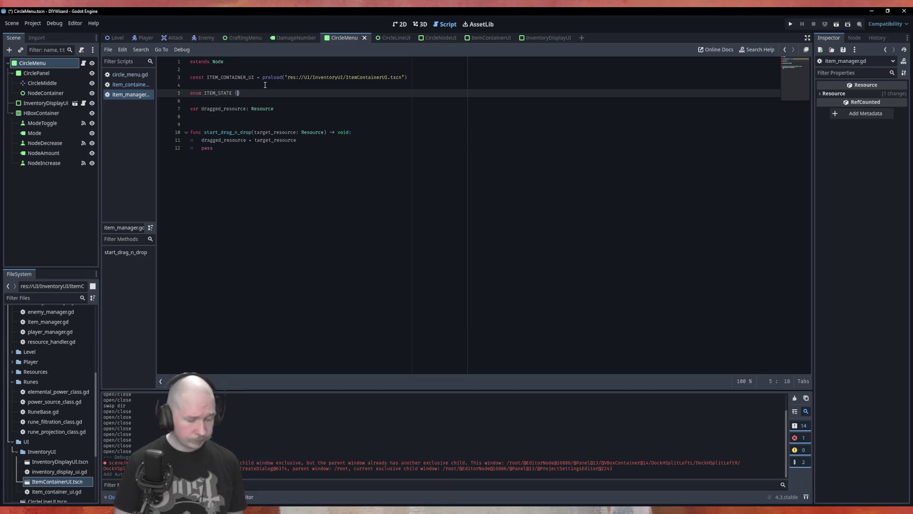
text(DEFAULT)
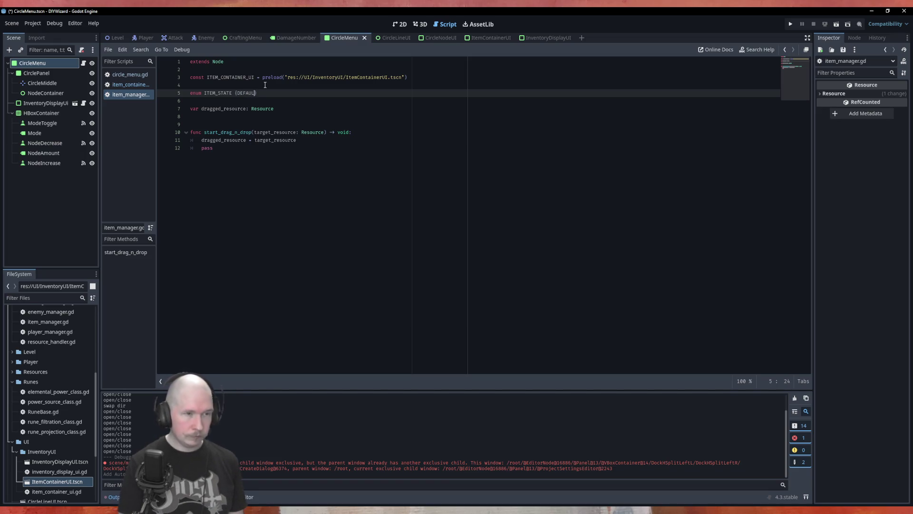
text(, D)
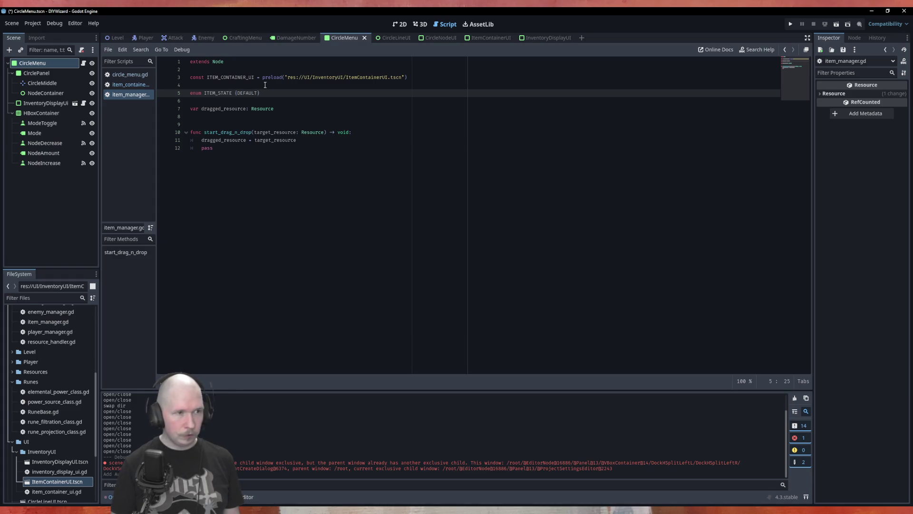
text(RAGGED)
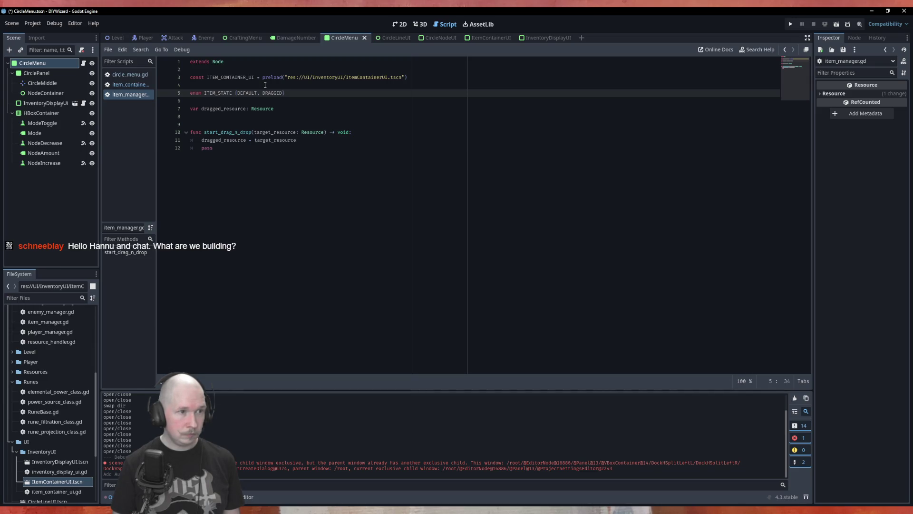
text(HIGHLIGHTED)
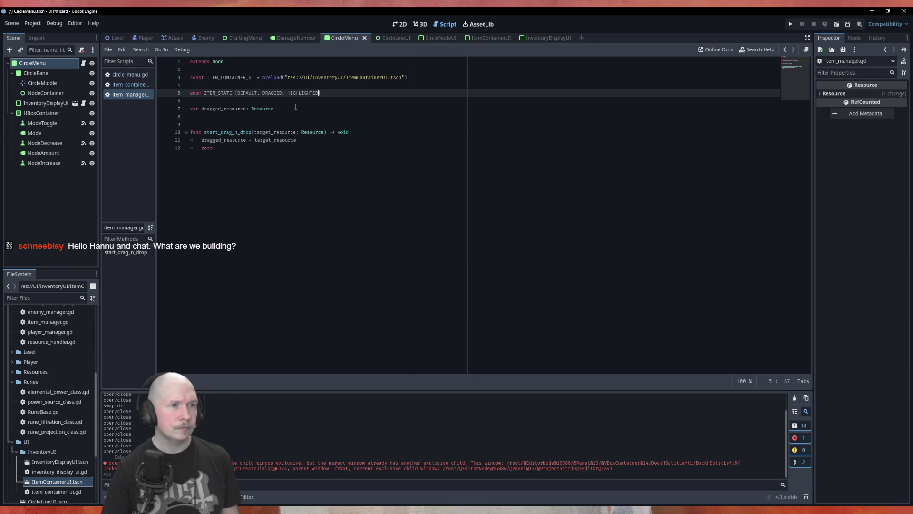
click(337, 118)
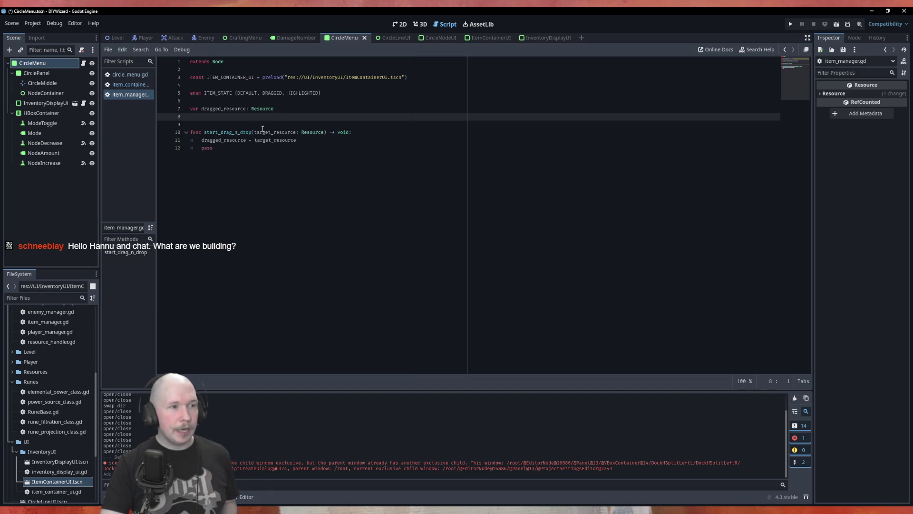
click(331, 141)
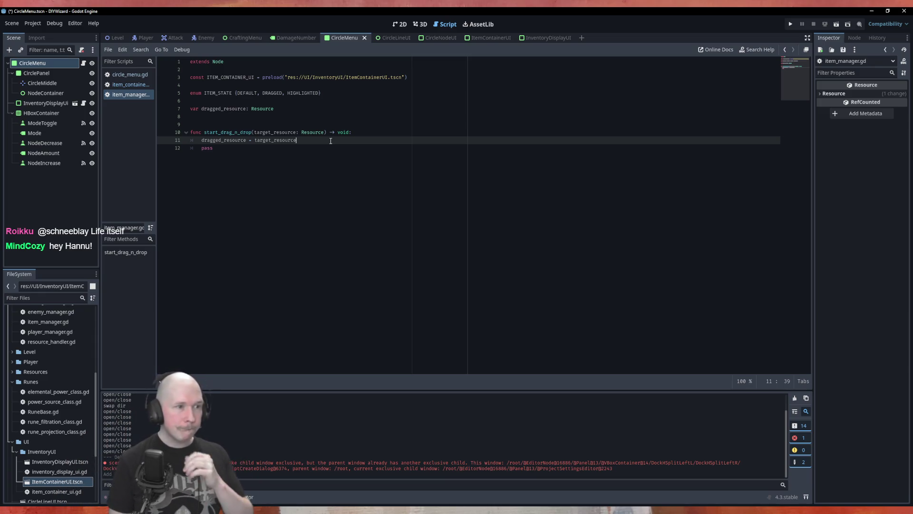
Rename the start_drag_n_drop parameter to target_node with type Node
key(Return)
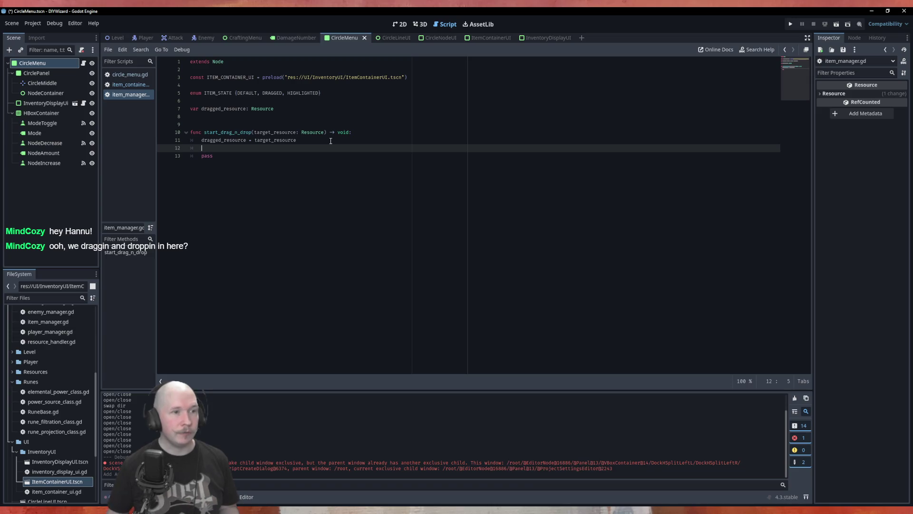
click(312, 132)
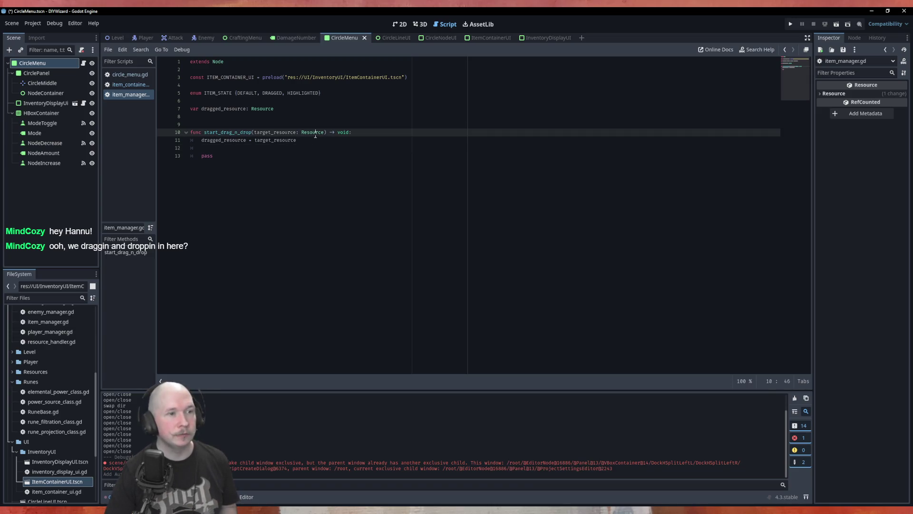
double_click(285, 132)
click(296, 134)
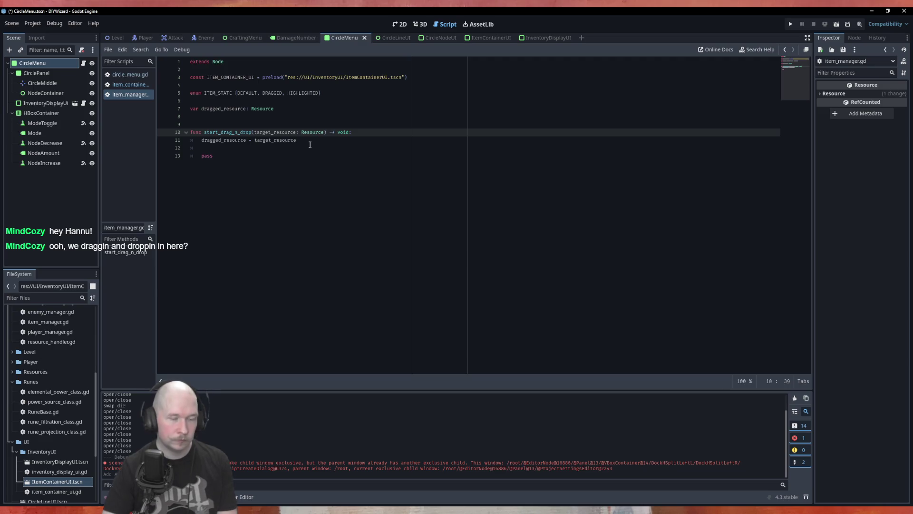
key(BackSpace)
key(BackSpace)
key(BackSpace)
key(BackSpace)
text(node)
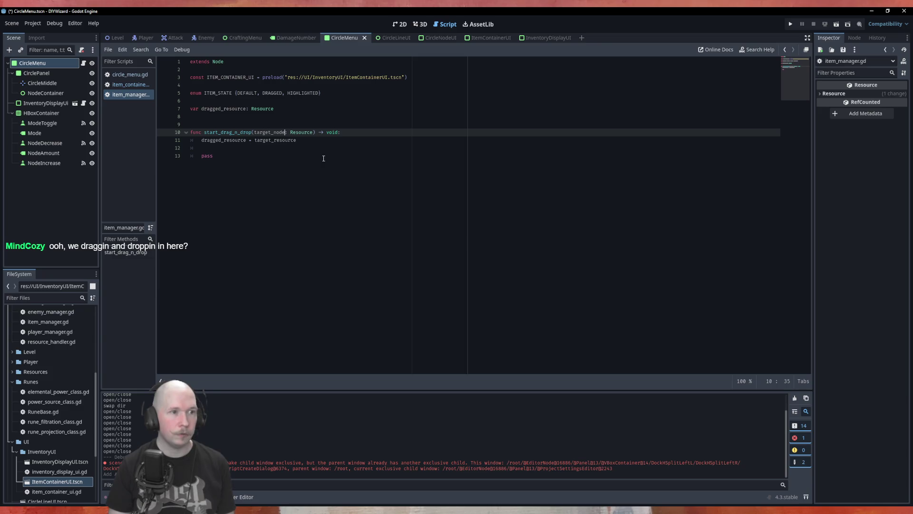
key(Delete)
key(Delete)
key(Delete)
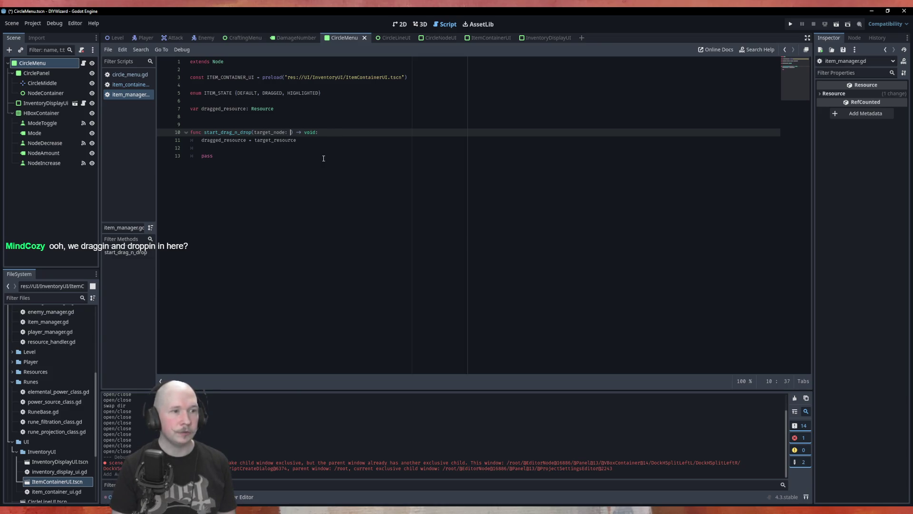
text(Node)
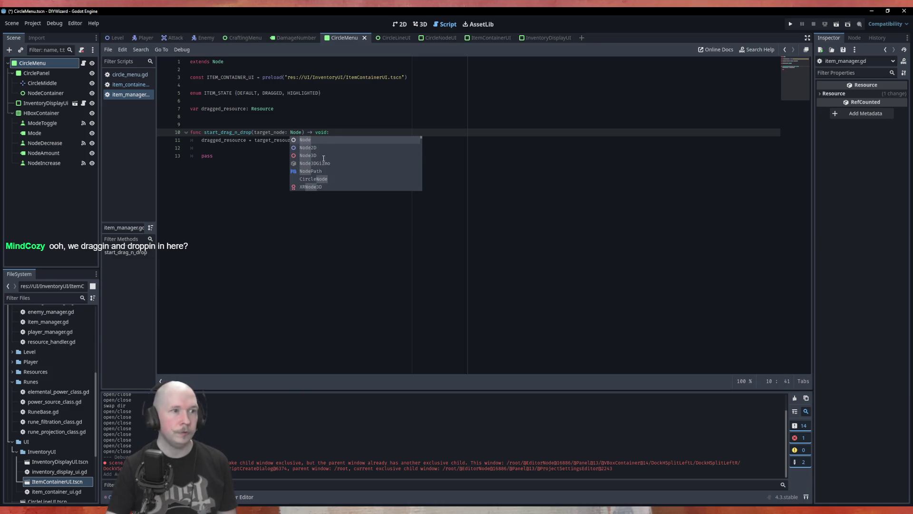
Rename the variable dragged_resource to dragged_node and change its type to Node
click(277, 109)
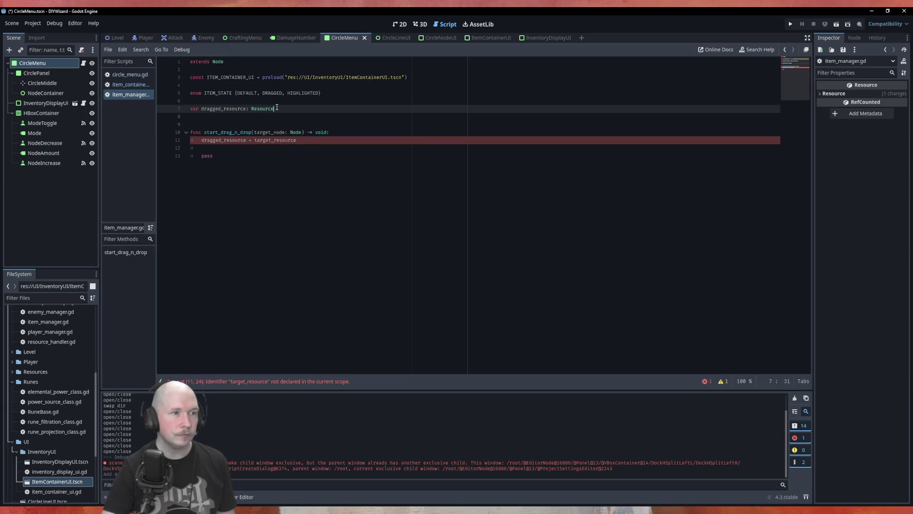
double_click(237, 110)
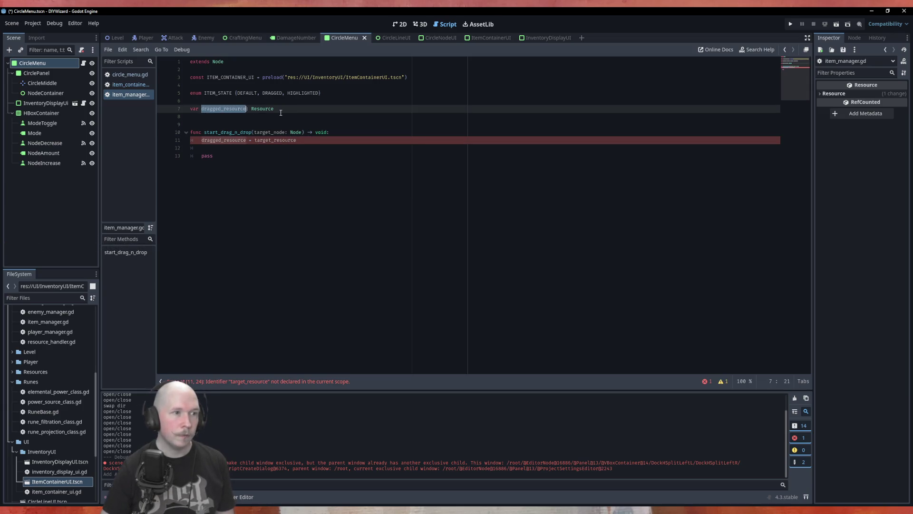
key(Right)
key(BackSpace)
key(BackSpace)
key(BackSpace)
key(BackSpace)
key(BackSpace)
key(BackSpace)
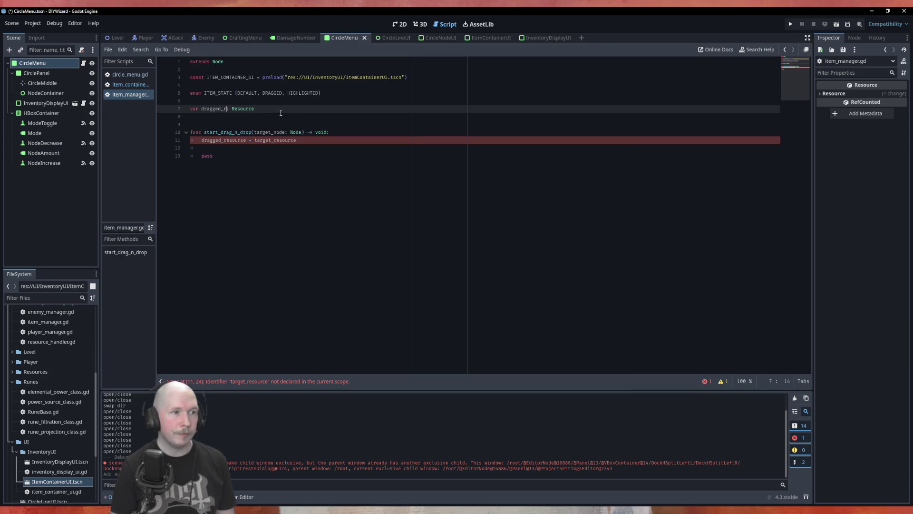
text(node)
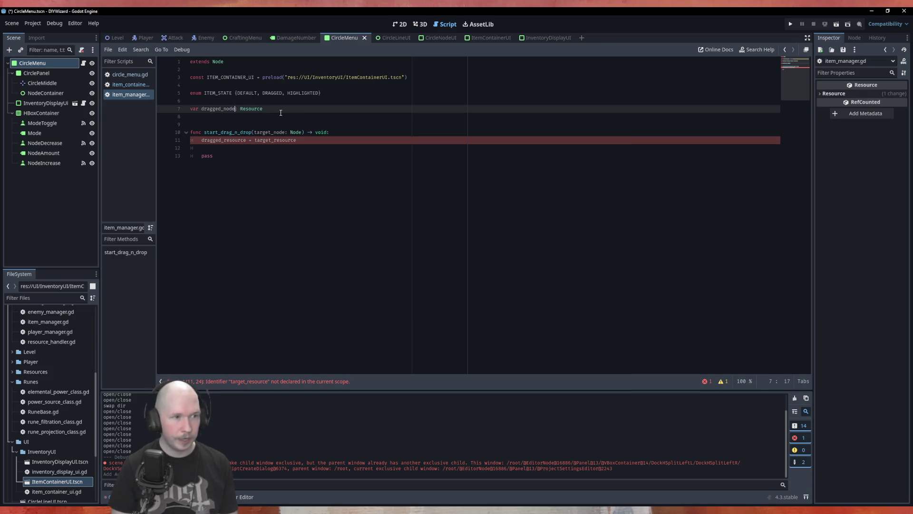
key(BackSpace)
key(BackSpace)
key(BackSpace)
text(Node)
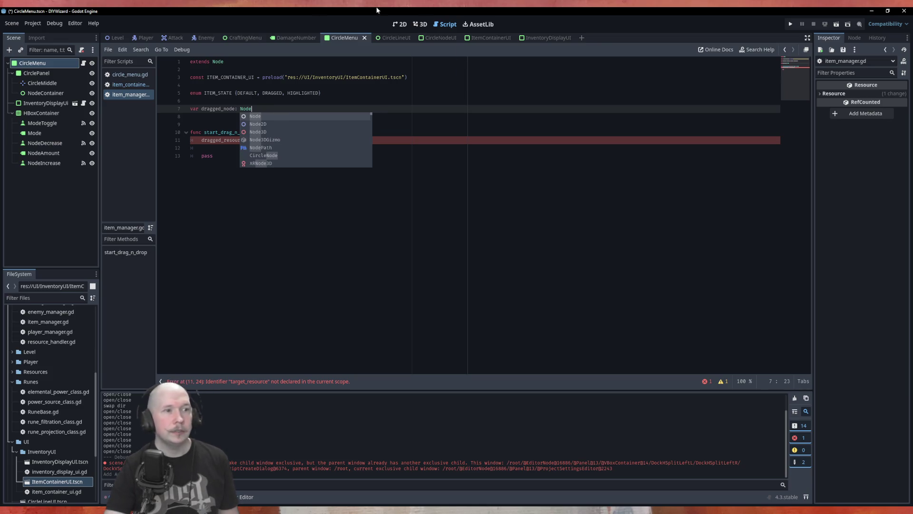
click(467, 207)
Add target_node.state = ITEM_STATE.DRAGGED as a new line in the function body
click(307, 137)
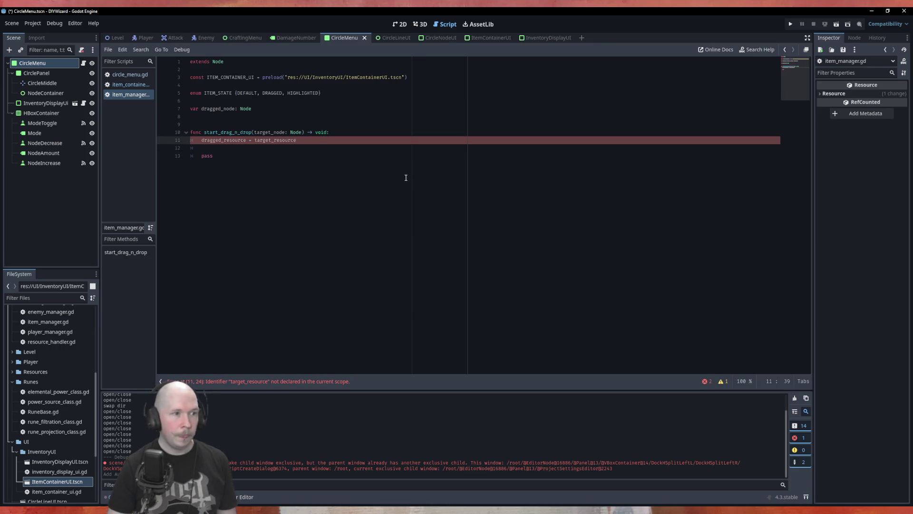
key(Return)
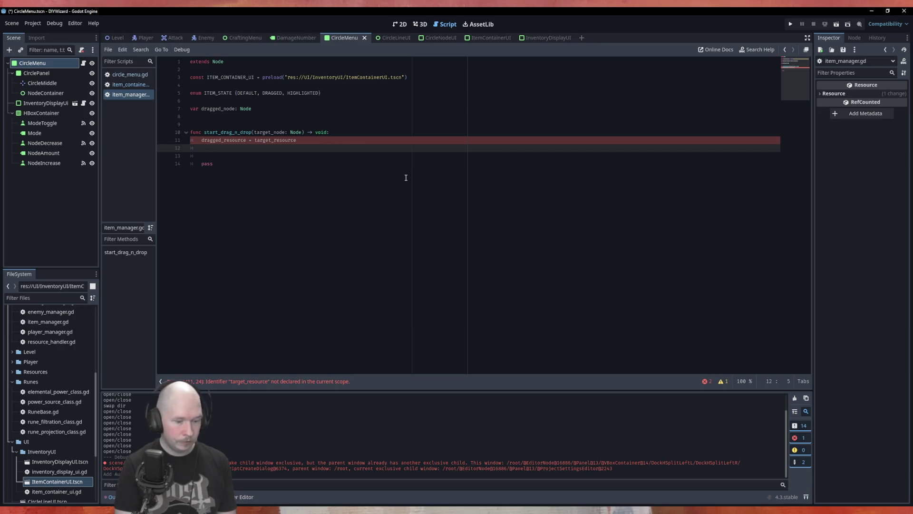
text(target_node.state)
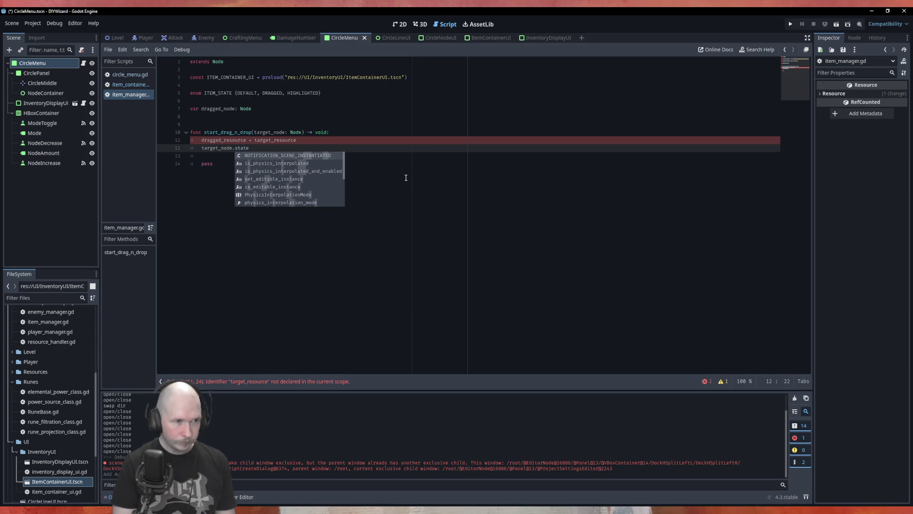
text( = )
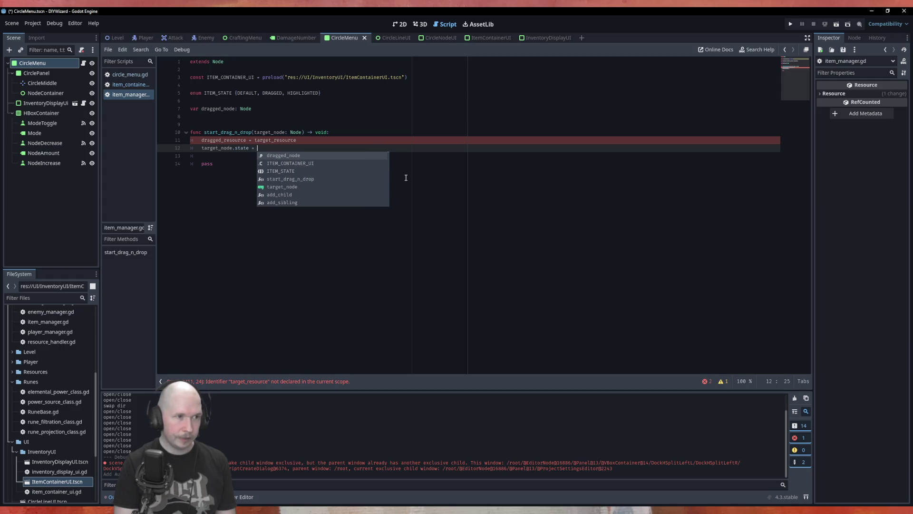
text(ITEM_STATE)
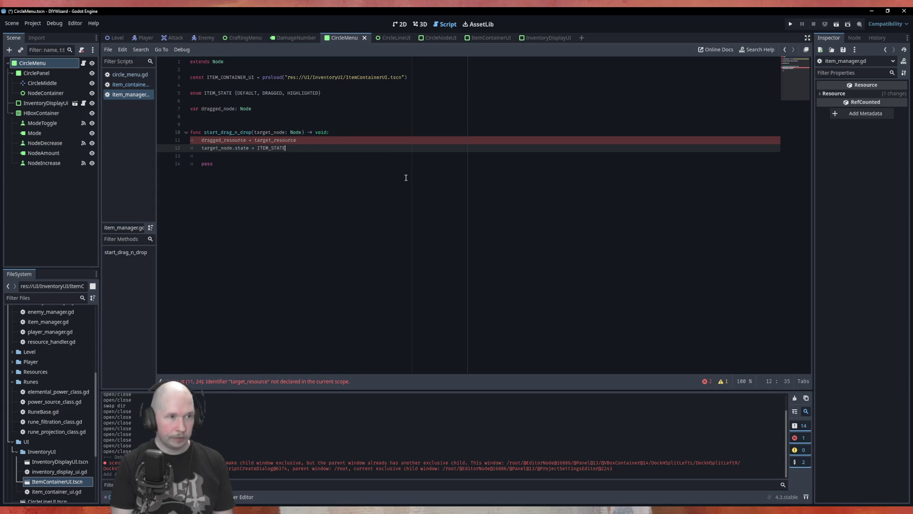
text(.DR)
key(Return)
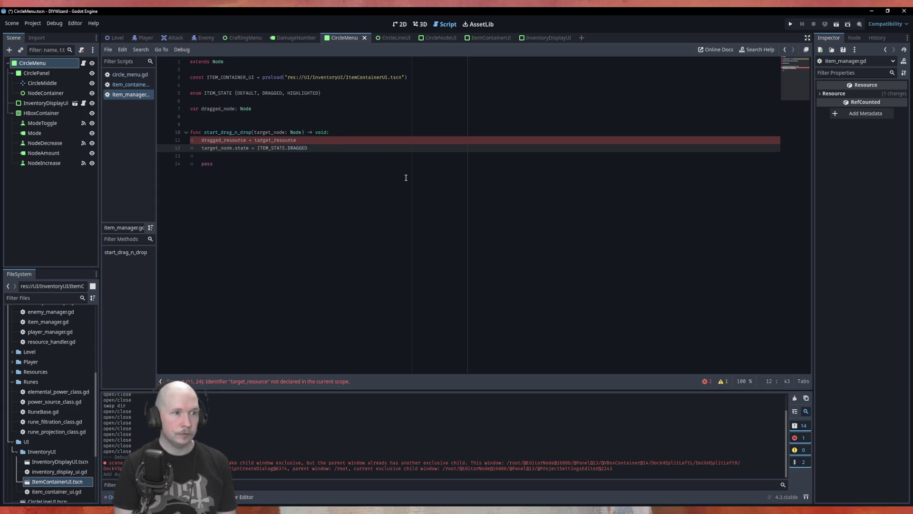
click(135, 84)
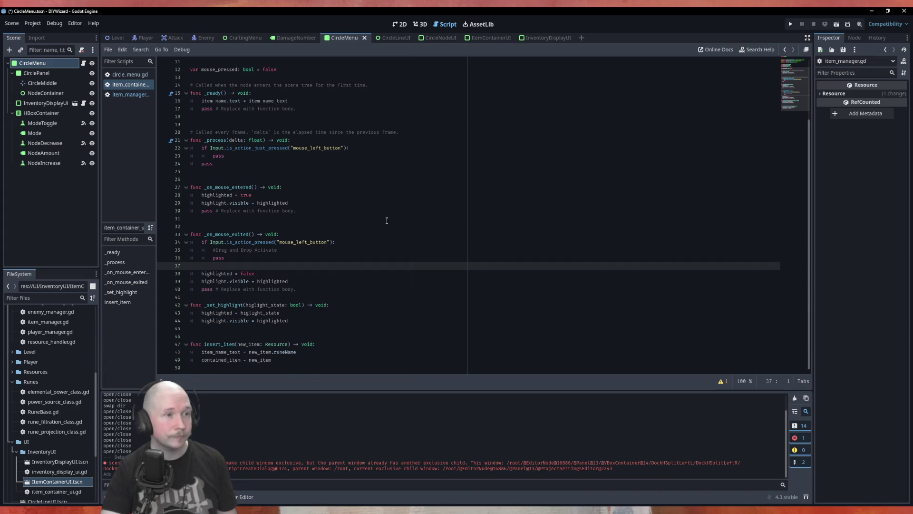
Declare var state: ItemManager.ITEM_STATE on line 12 of item_container_ui.gd and save the script
scroll(388, 221, up, 3)
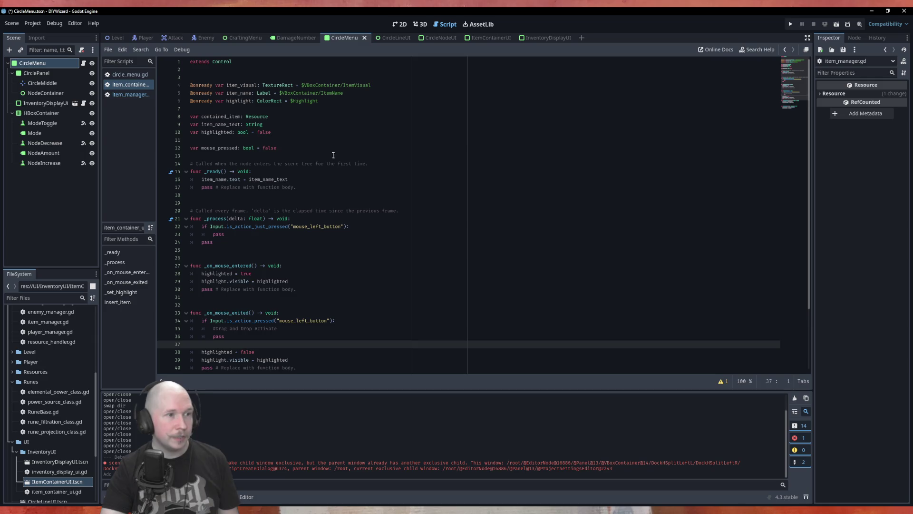
click(318, 140)
key(Return)
key(Up)
key(Return)
text(var state: )
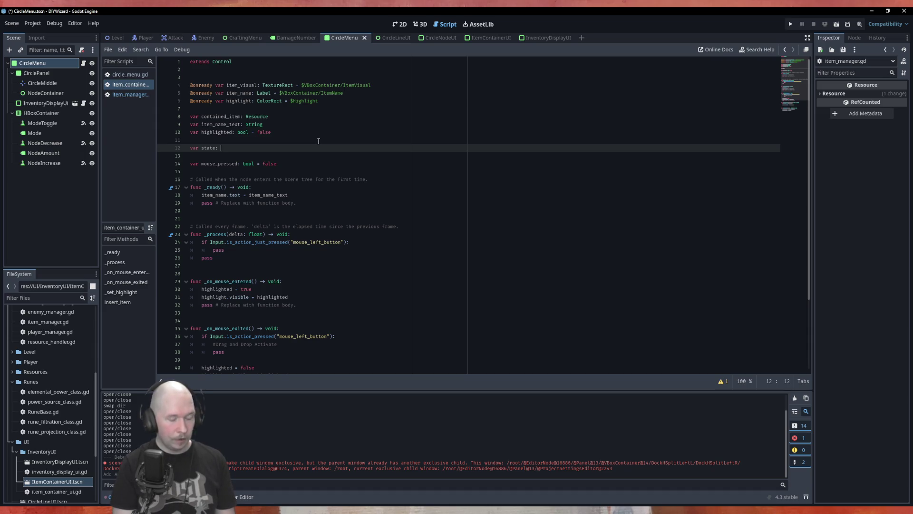
text(IT)
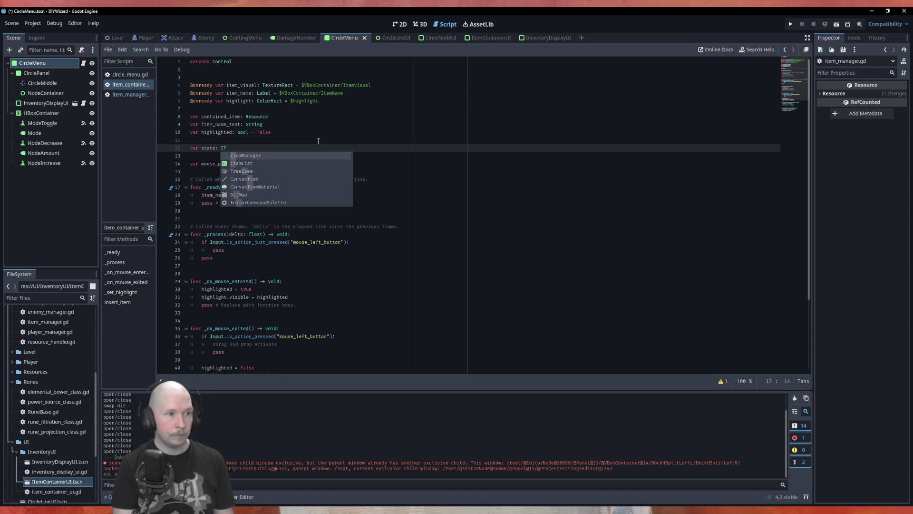
key(Return)
text(ITE)
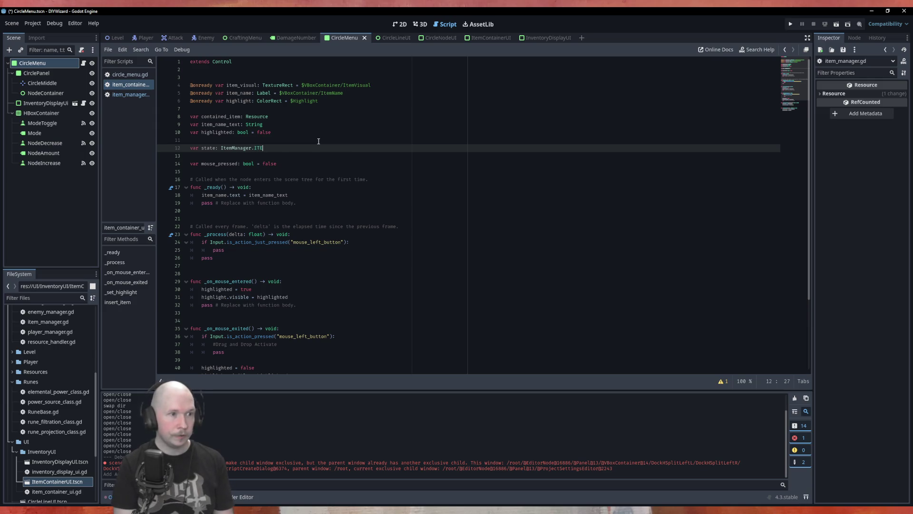
key(BackSpace)
key(BackSpace)
text(t)
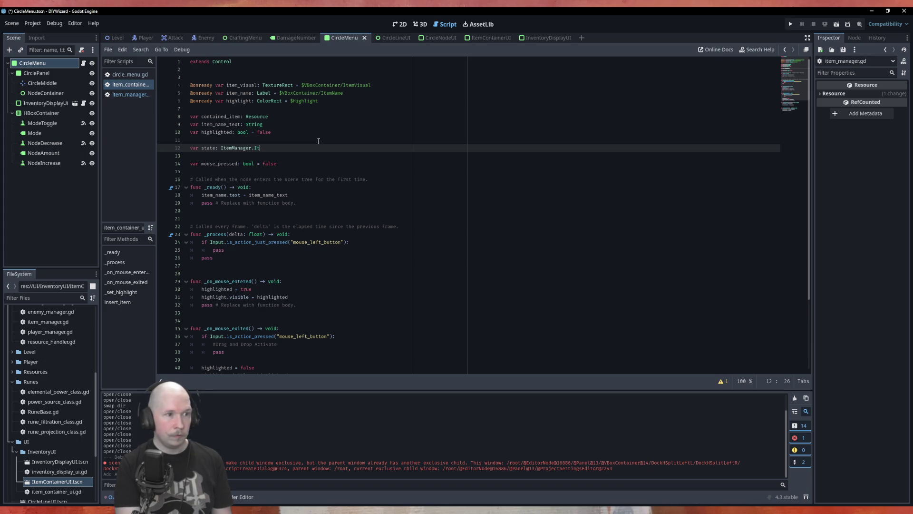
key(BackSpace)
key(BackSpace)
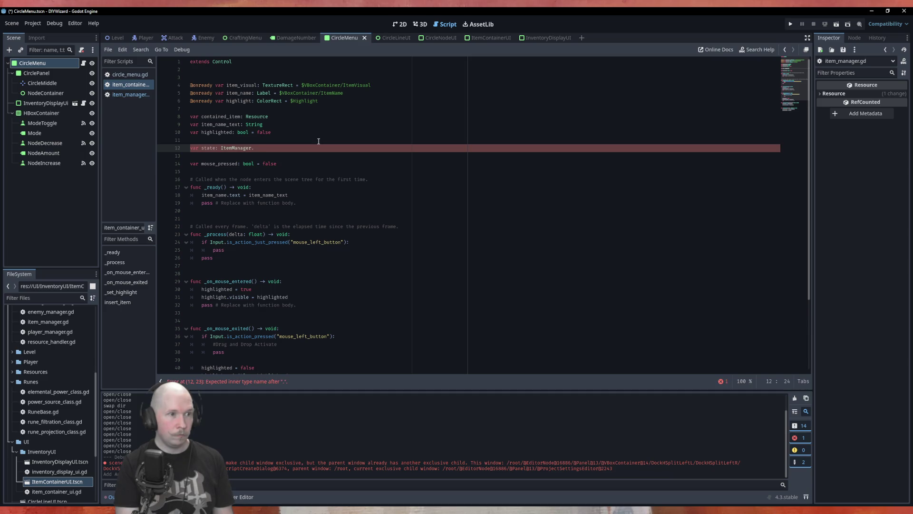
text(ITEM_ST)
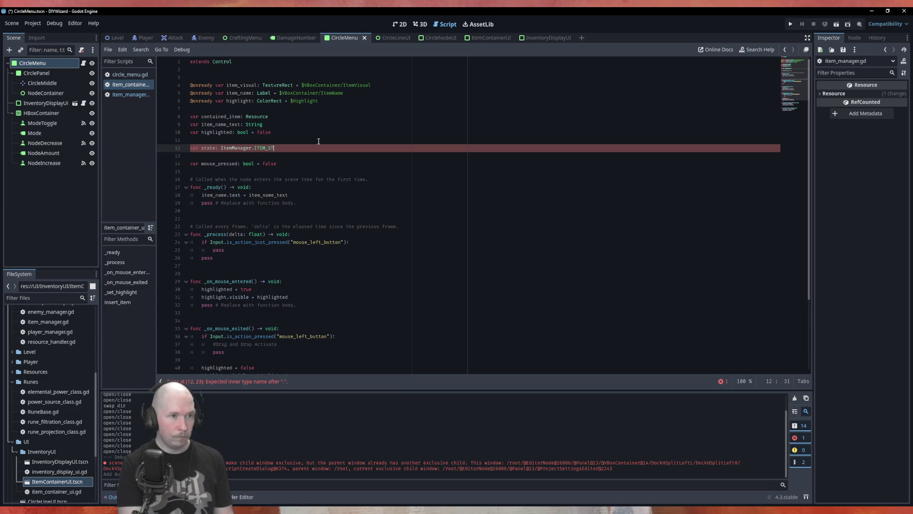
text(ATE)
key(ctrl+s)
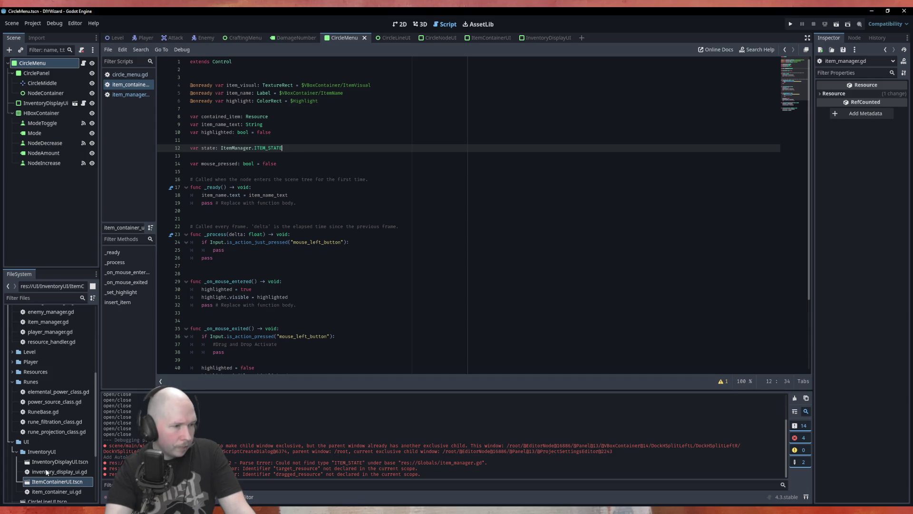
Open RuneBase.gd from the script list, then close it again
scroll(42, 395, down, 1)
double_click(44, 388)
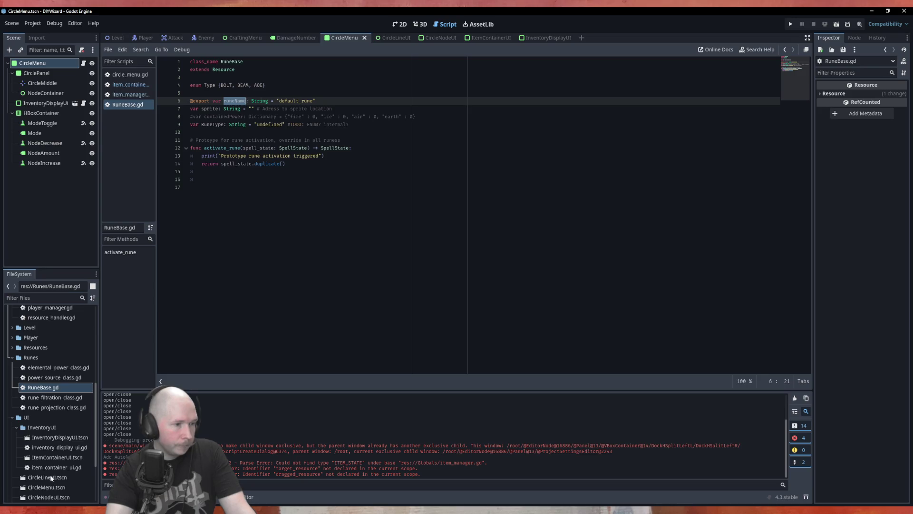
right_click(127, 107)
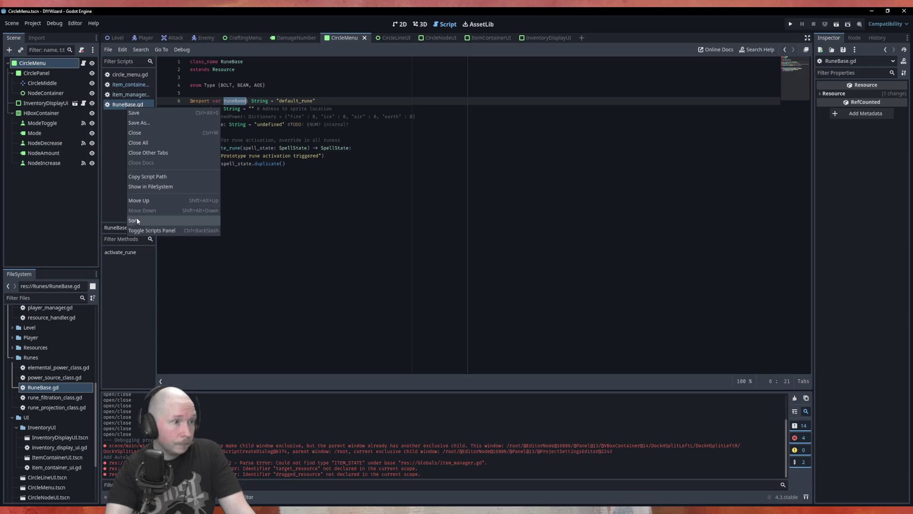
click(141, 133)
Rename the ITEM_STATE enum in item_manager.gd to ItemState
click(132, 95)
key(alt+Left)
key(alt+Right)
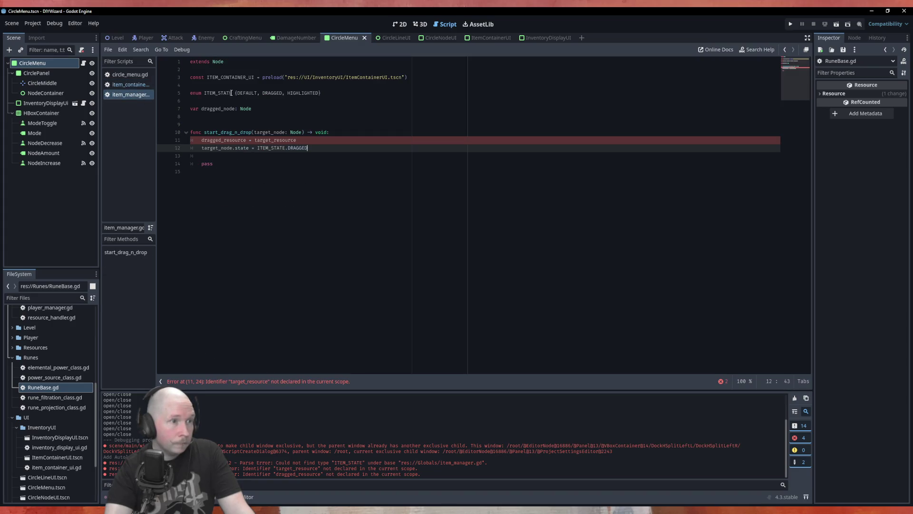
click(208, 93)
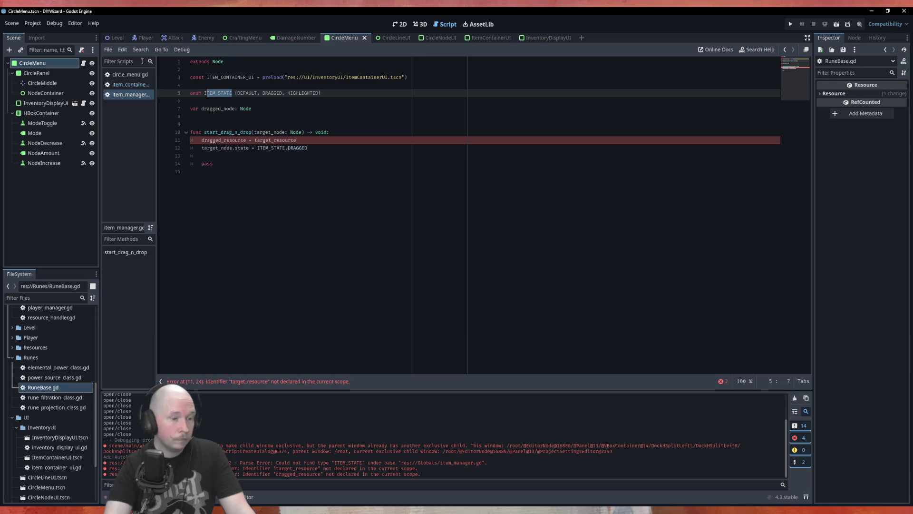
text(tem_Statw)
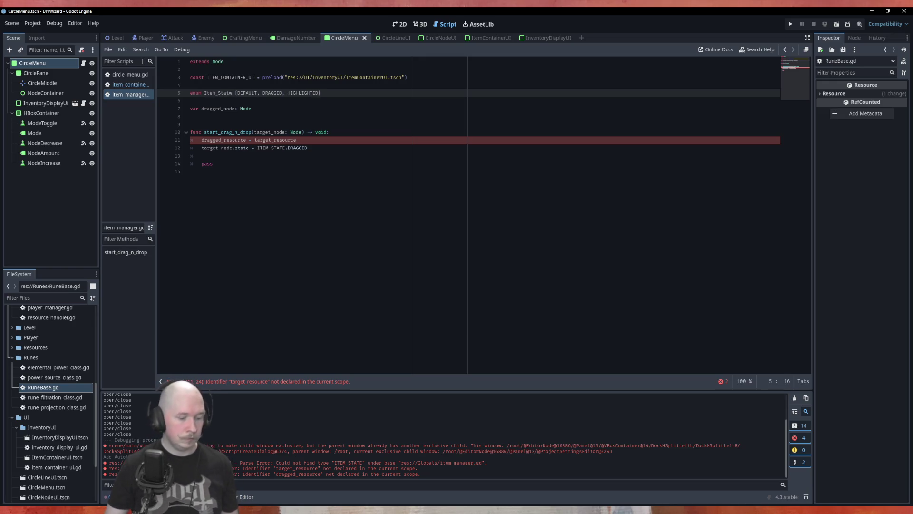
text(te)
key(Left)
key(Left)
key(Left)
key(BackSpace)
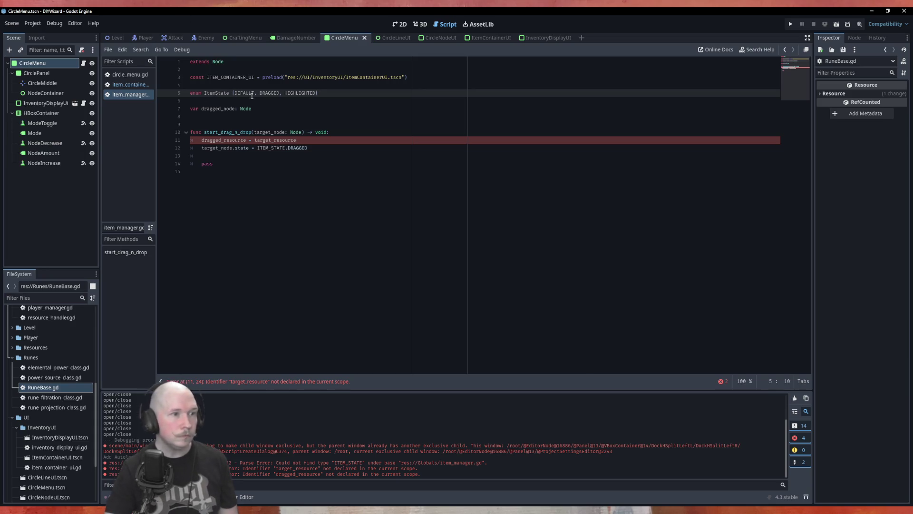
Change the state variable's type in item_container_ui.gd to ItemManager.ItemState and save
double_click(215, 94)
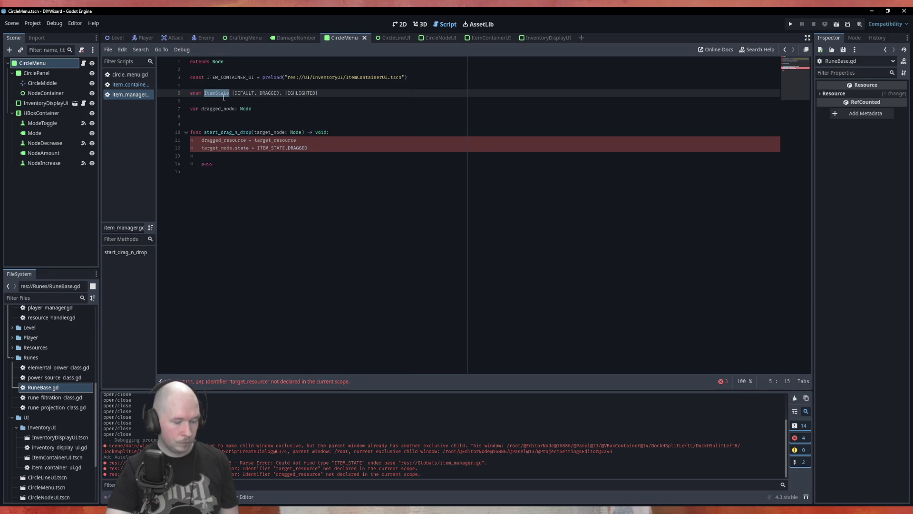
double_click(272, 148)
key(ctrl+c)
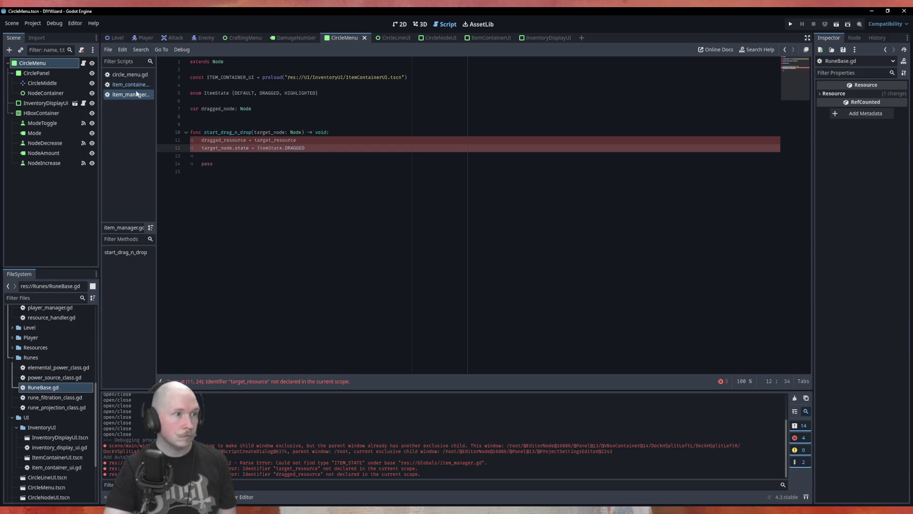
click(129, 84)
key(ctrl+v)
click(321, 158)
key(ctrl+s)
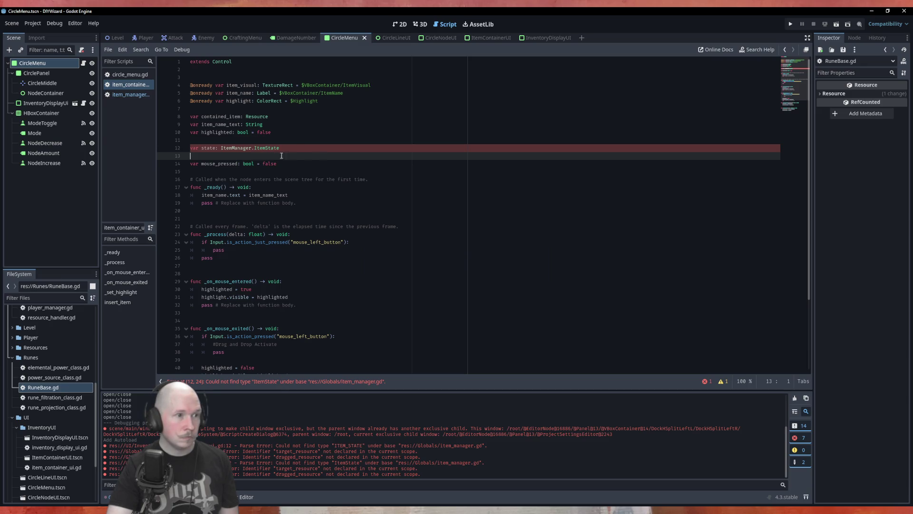
Save item_manager.gd and swap dragged_resource/target_resource on line 11 for dragged_node/target_node
click(128, 94)
click(318, 141)
key(ctrl+s)
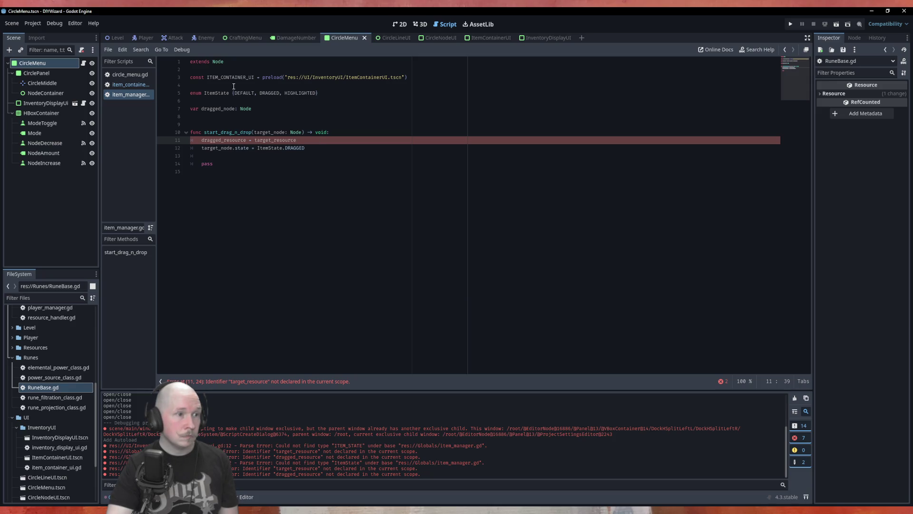
double_click(221, 107)
key(ctrl+c)
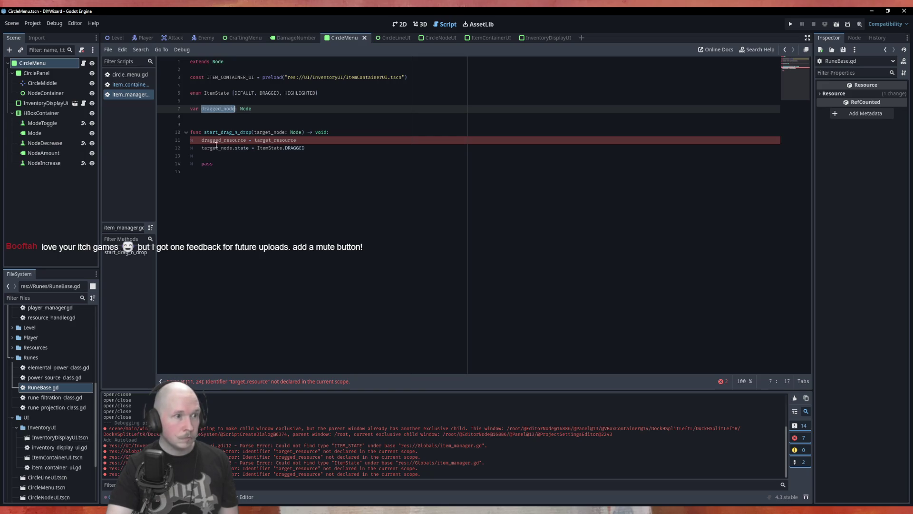
double_click(223, 140)
key(ctrl+v)
double_click(269, 132)
key(ctrl+c)
double_click(264, 140)
key(ctrl+v)
click(304, 172)
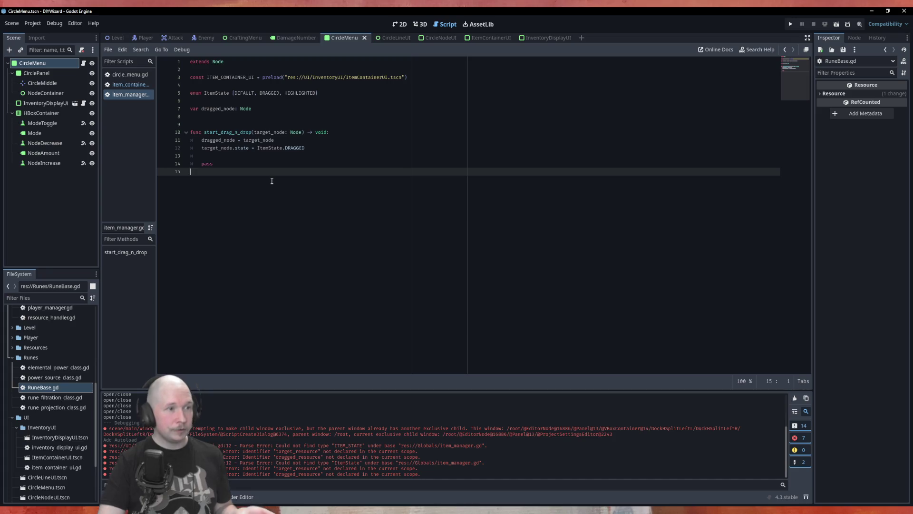
Start a func stop_drag_n_drop() -> void: declaration on a new line 16
key(Return)
text(func)
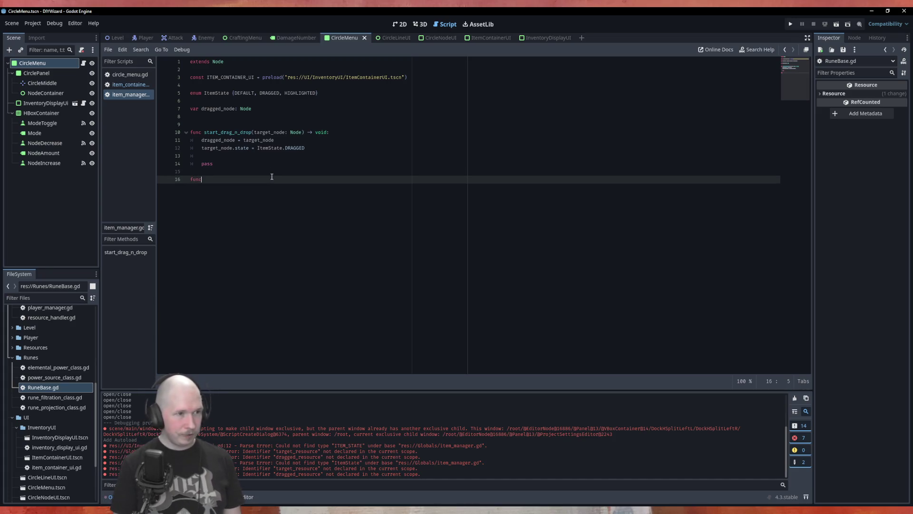
text( stop)
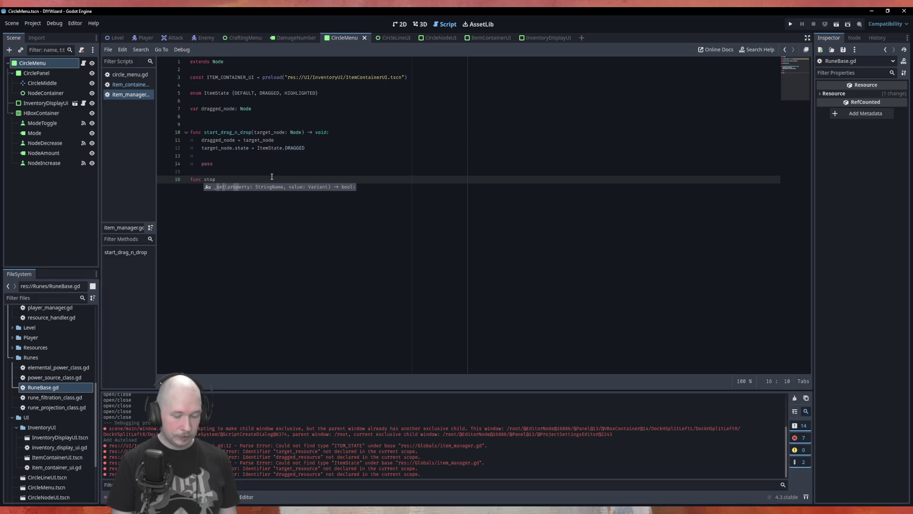
text(_drag_n_)
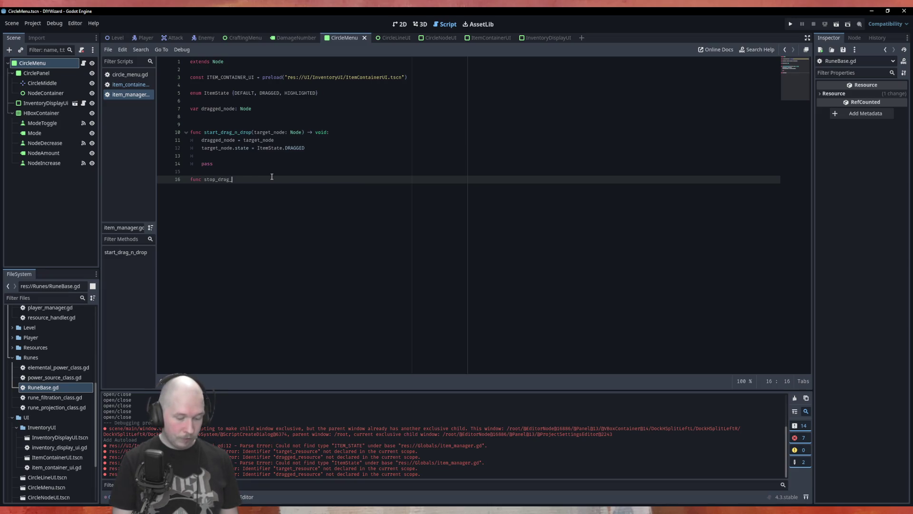
text(drop() -> )
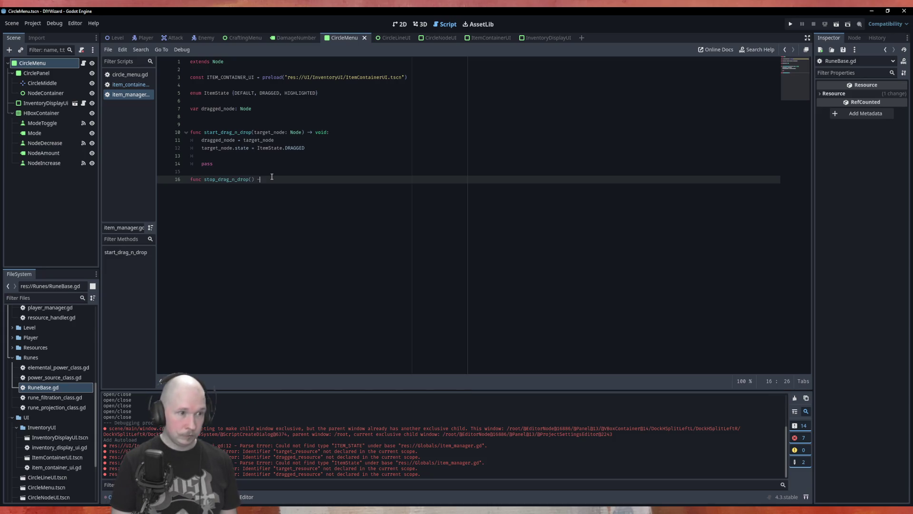
text(void)
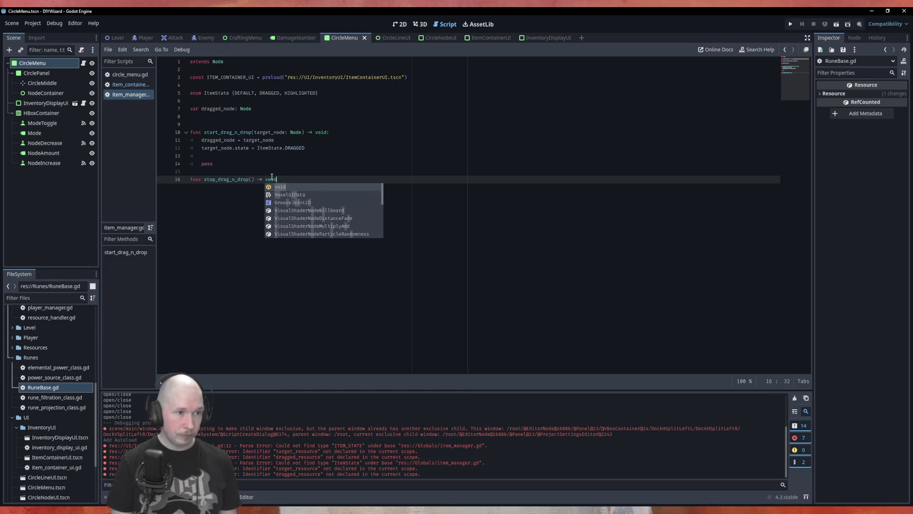
text(:)
Give stop_drag_n_drop an empty indented body line, then select target_node on line 11
key(Return)
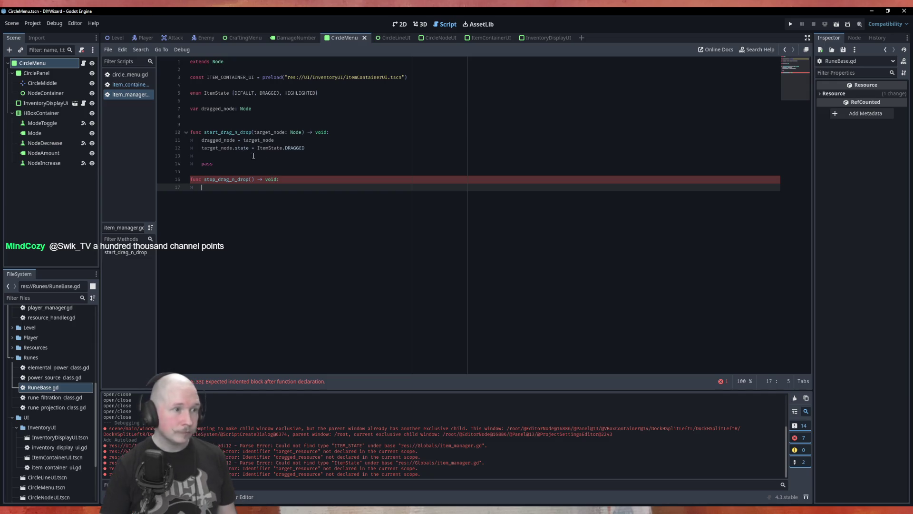
double_click(258, 140)
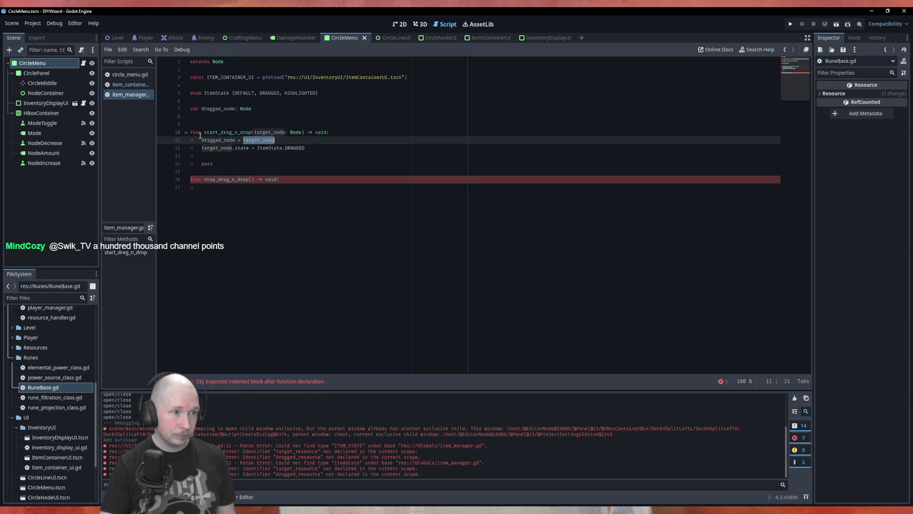
Replace target_node with dragged_node on line 12 of start_drag_n_drop
double_click(218, 141)
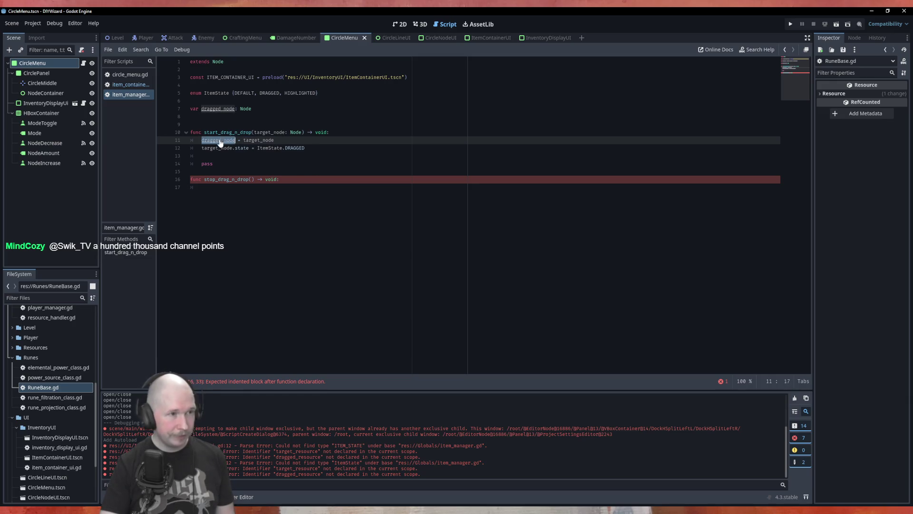
key(ctrl+c)
double_click(217, 148)
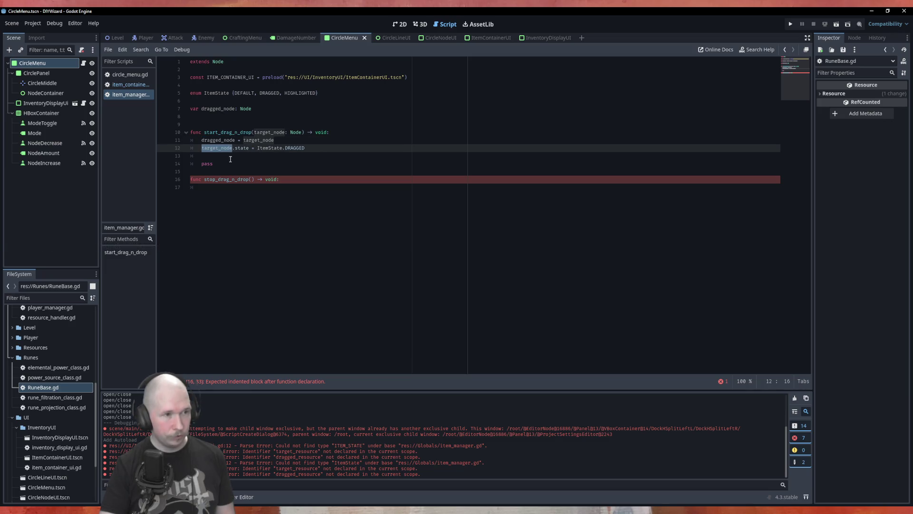
key(ctrl+v)
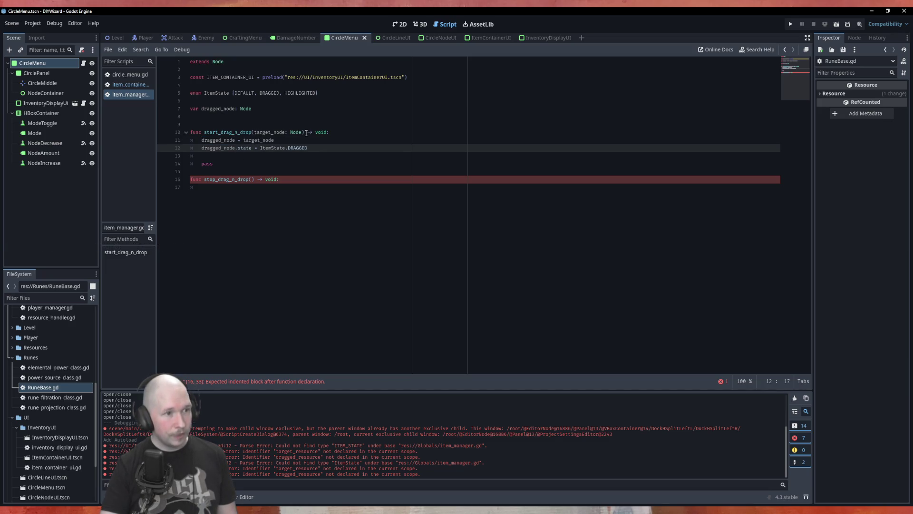
Make stop_drag_n_drop set dragged_node.state = ItemState.DEFAULT, save, and add a line below the enum
click(235, 189)
text(dragged_node.)
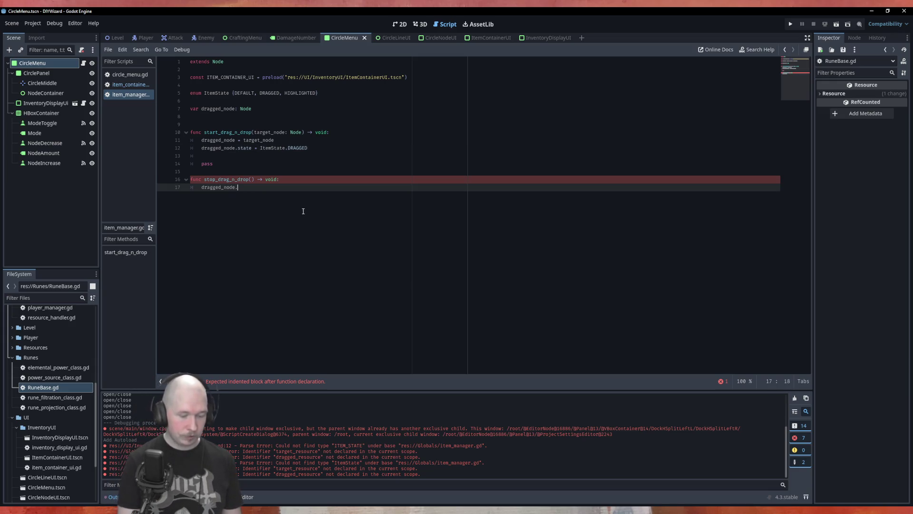
text(state = )
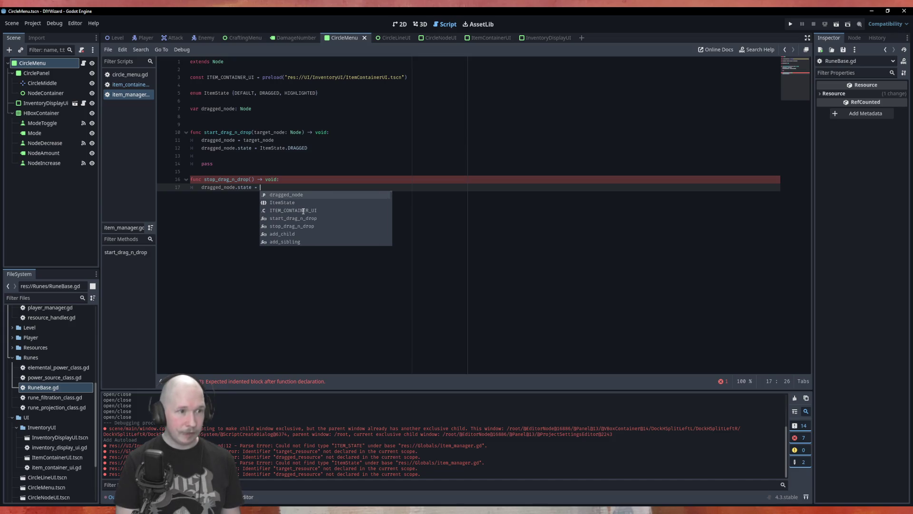
text(Item)
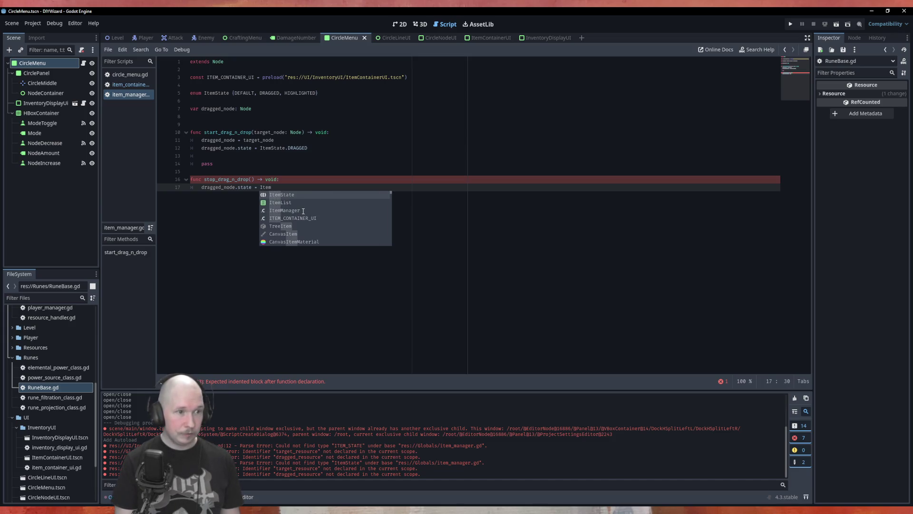
key(Return)
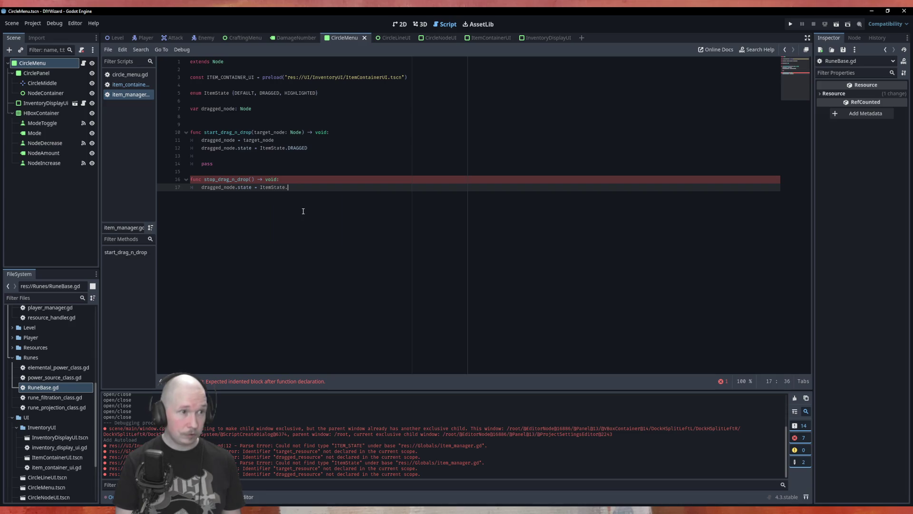
text(DE)
key(Return)
key(ctrl+s)
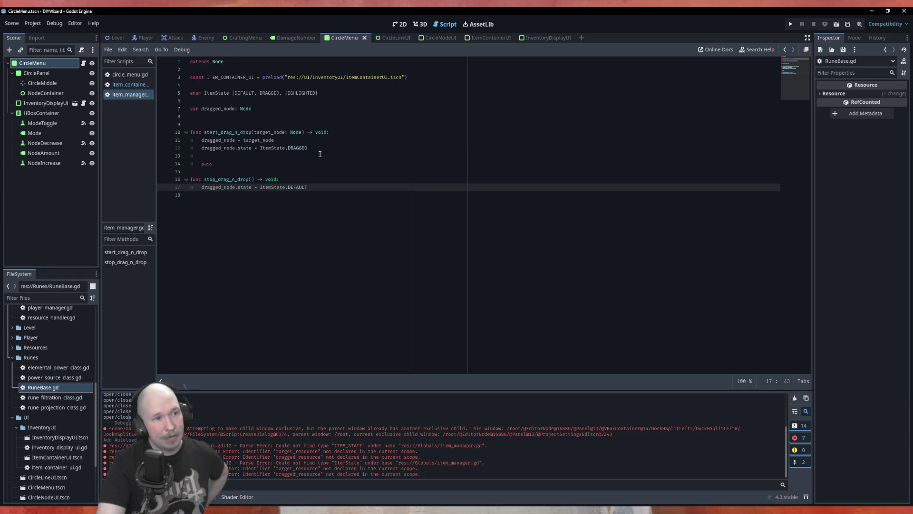
click(375, 99)
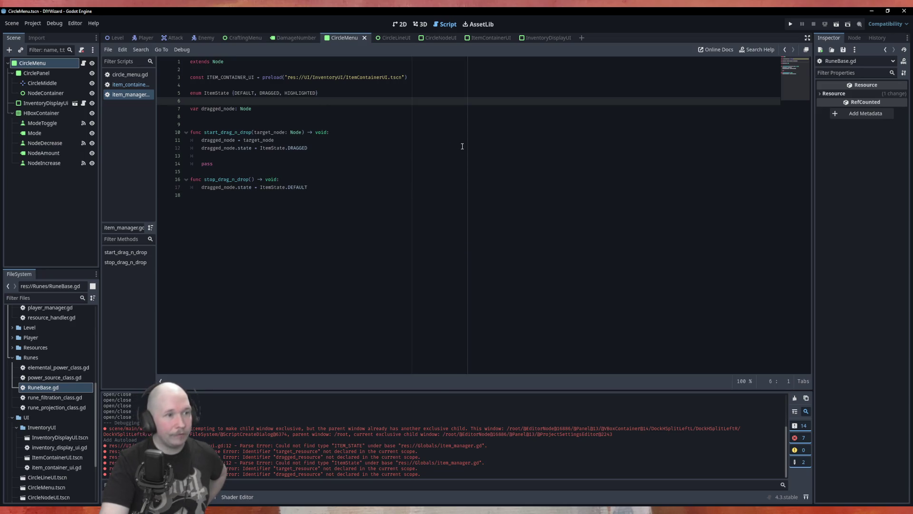
key(Return)
Declare var are_ya_dragging_son: bool below the ItemState enum, fixing typos, and save
key(Up)
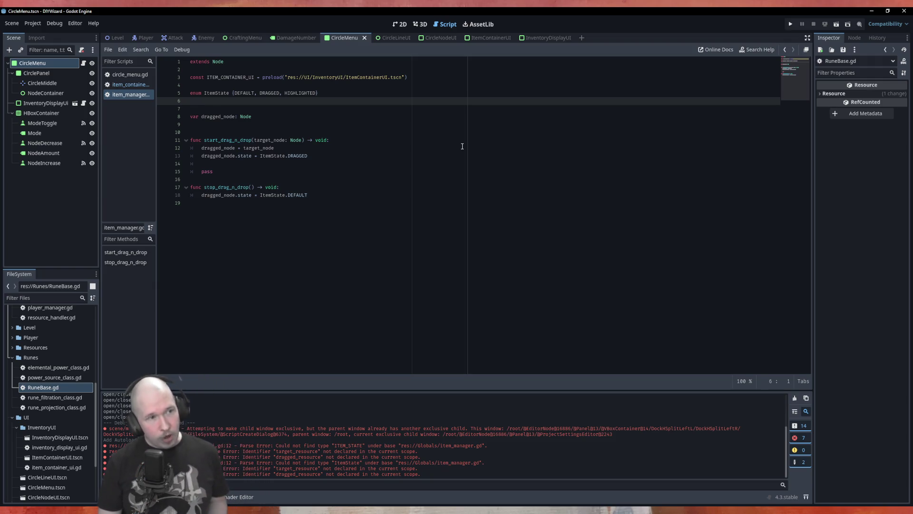
key(Return)
text(var )
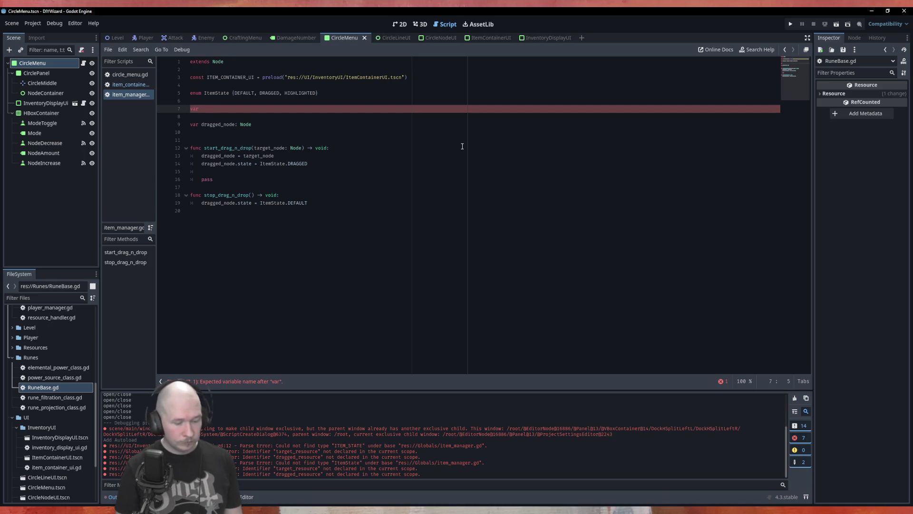
text(Are)
text(_we_dragginf_:)
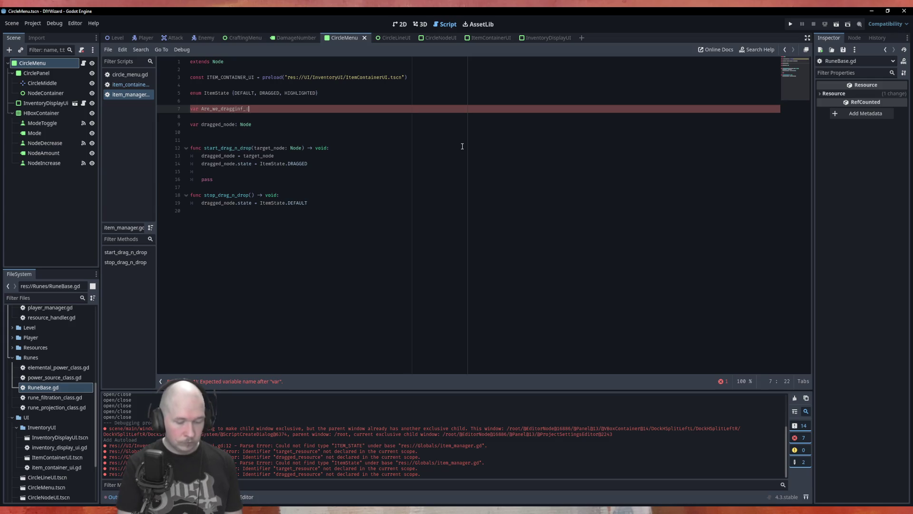
text(son?)
key(BackSpace)
key(BackSpace)
key(BackSpace)
text(son?)
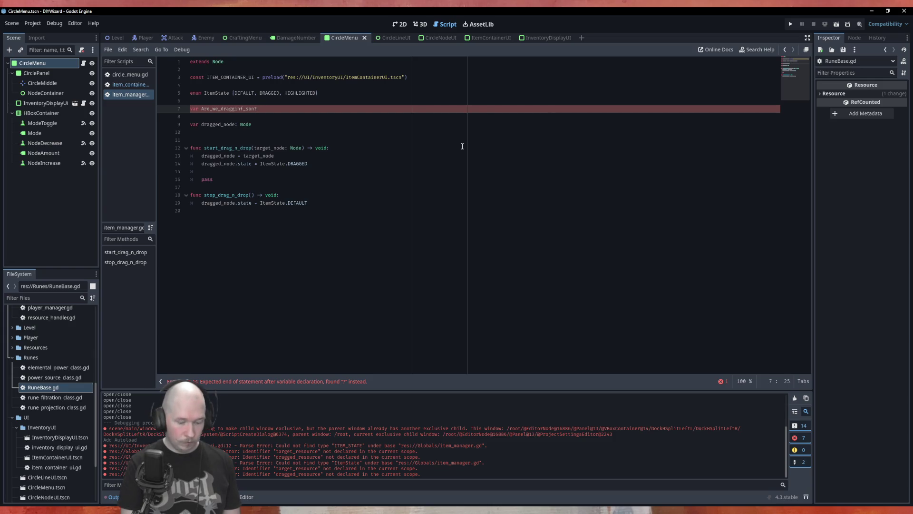
text(: bool)
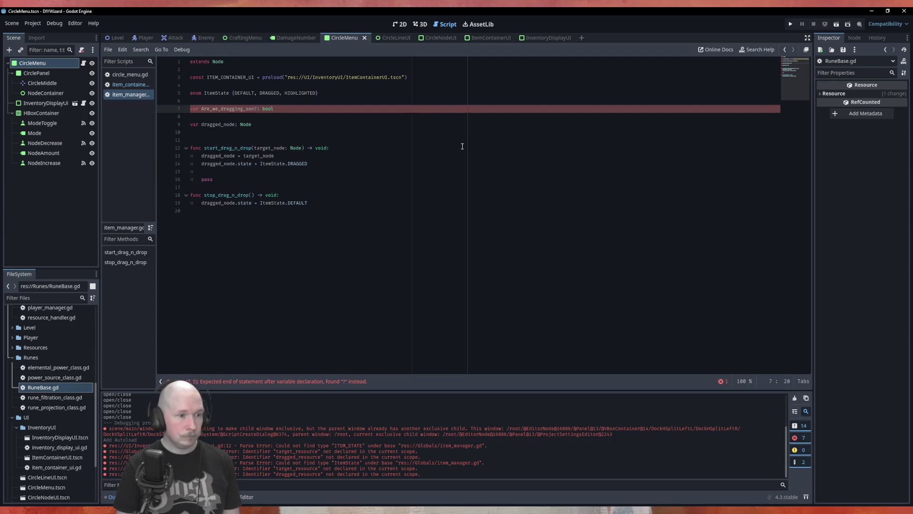
key(BackSpace)
key(BackSpace)
text(ya)
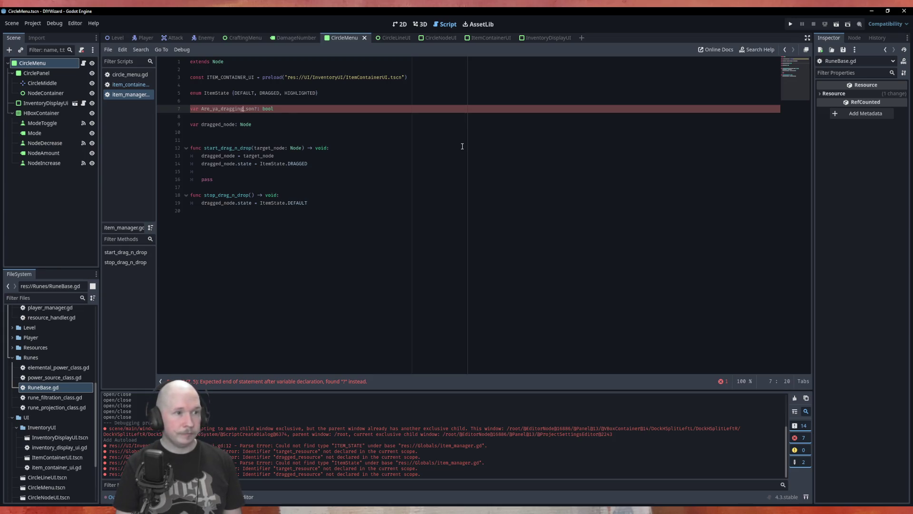
key(BackSpace)
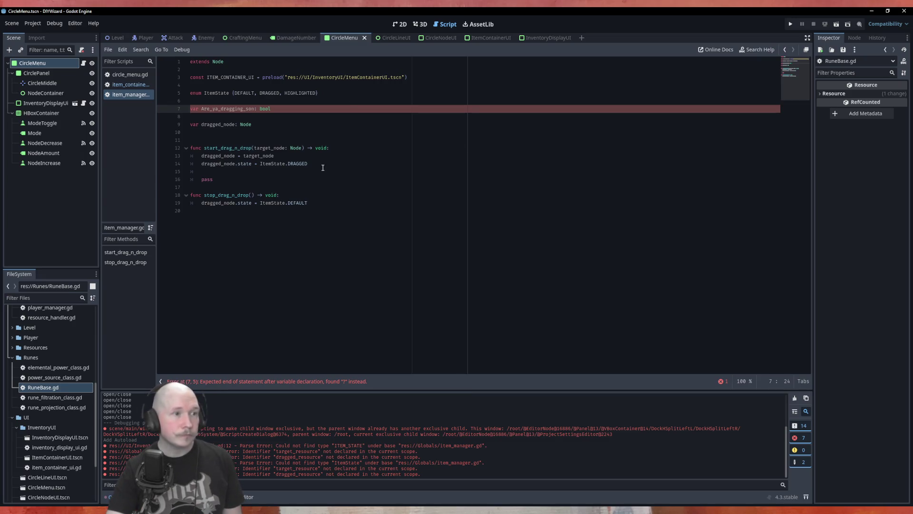
click(202, 106)
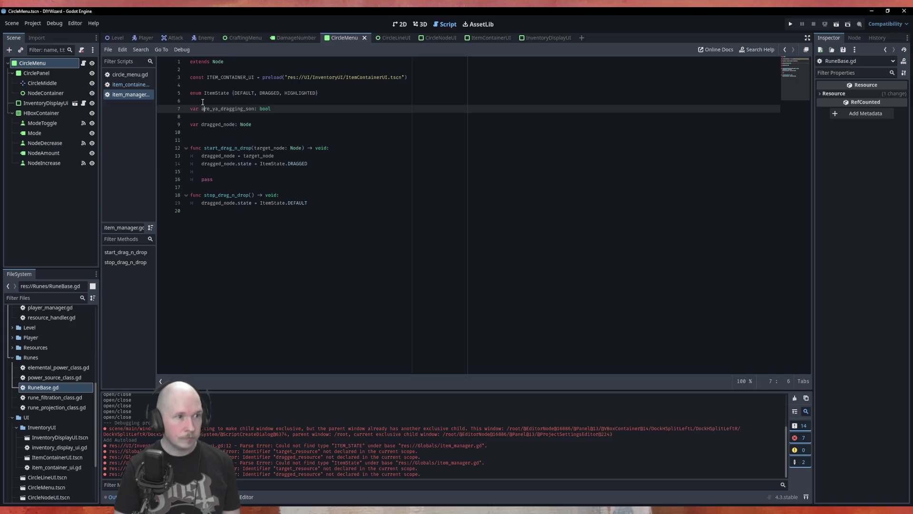
click(317, 103)
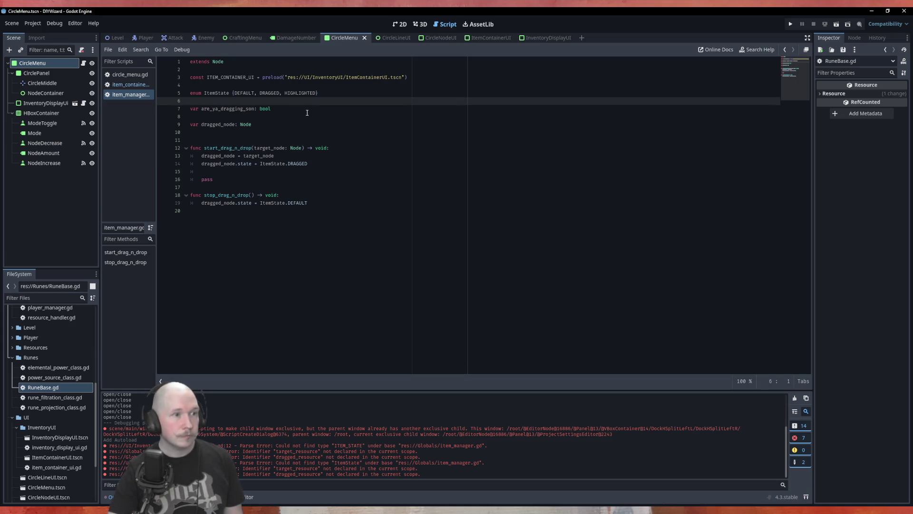
click(366, 193)
key(ctrl+s)
Add are_ya_dragging_son = true above pass in start_drag_n_drop
click(346, 235)
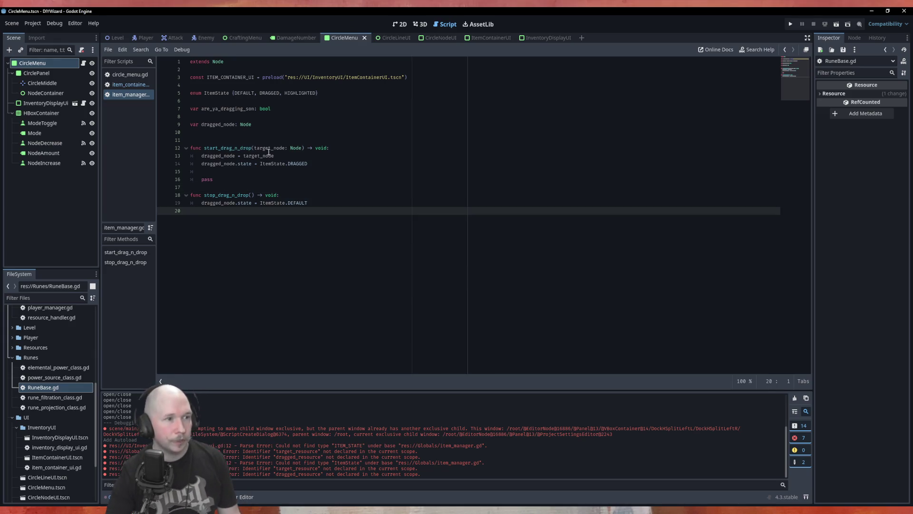
click(276, 176)
key(Up)
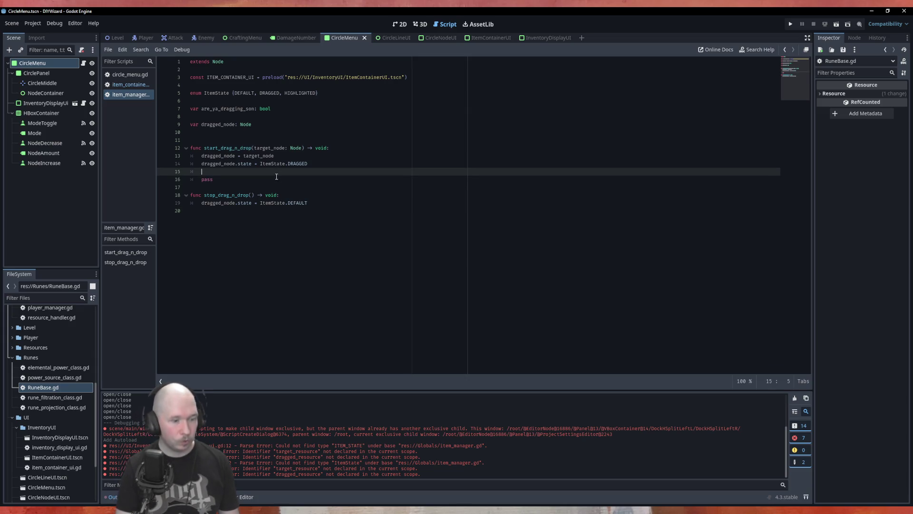
text(are_ya_dragging_son)
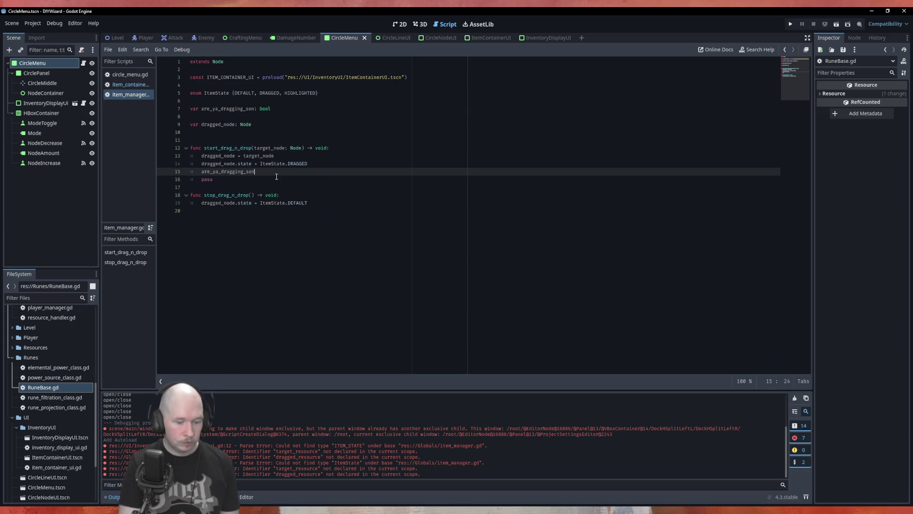
text( = true)
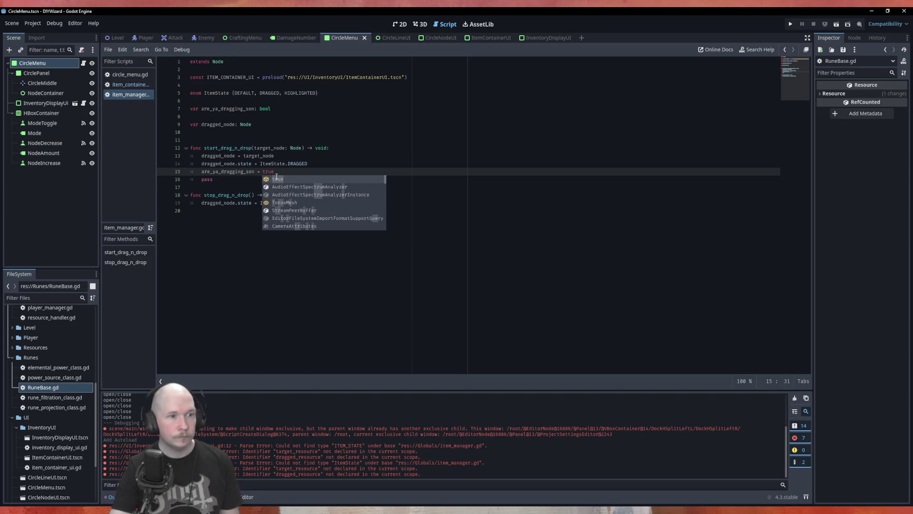
key(Escape)
Give are_ya_dragging_son a default value of false in its declaration
click(326, 202)
click(310, 111)
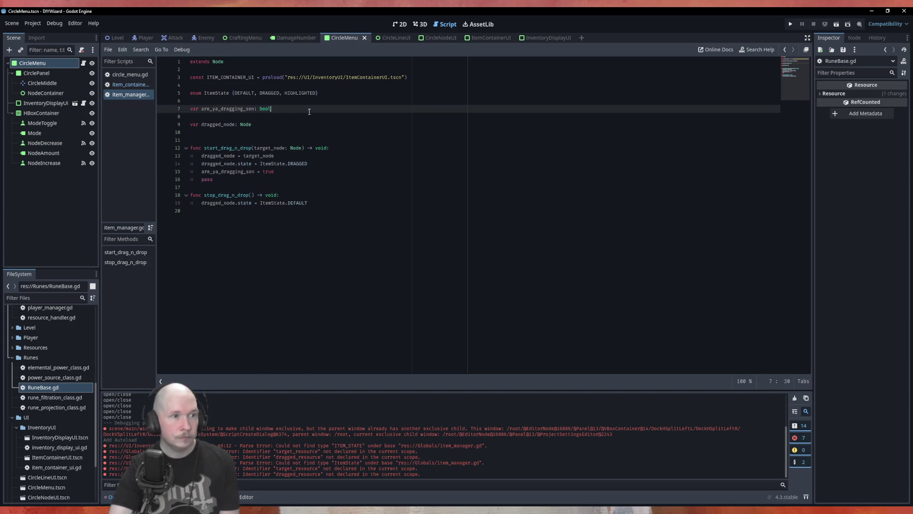
text(=false)
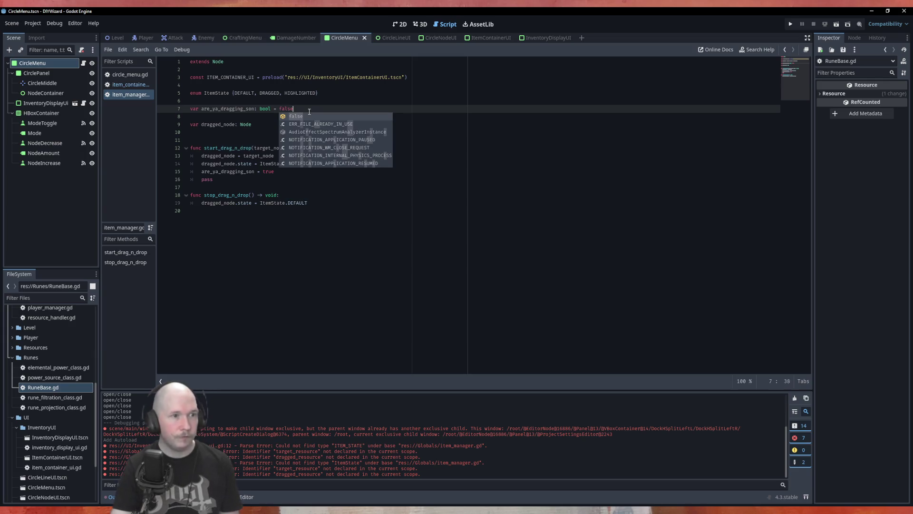
click(349, 203)
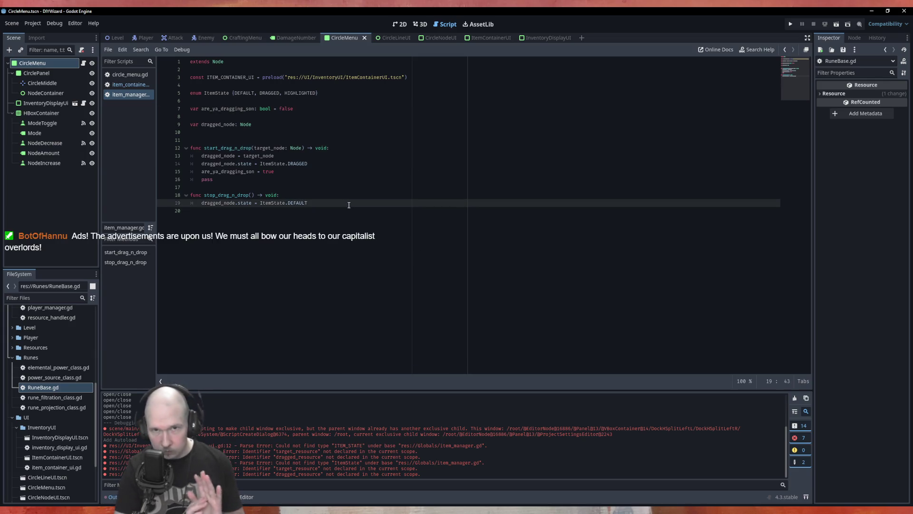
key(Return)
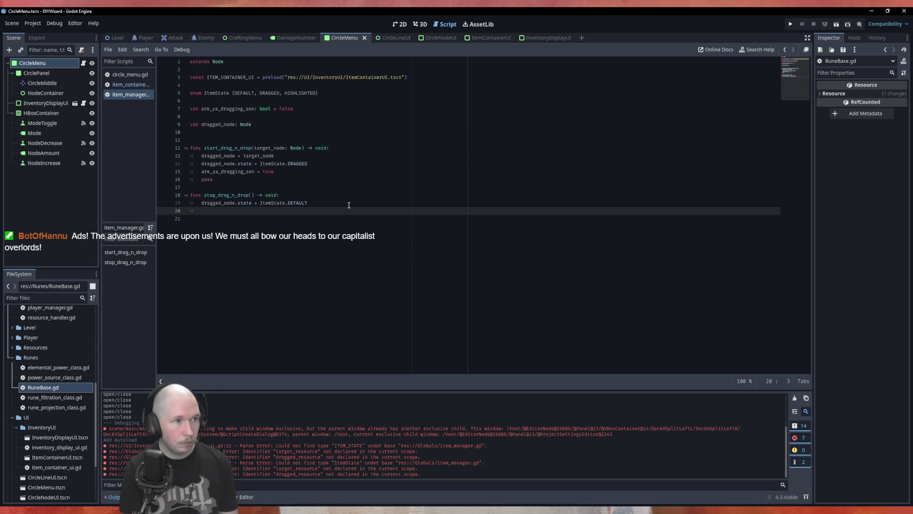
Clear dragged_node to null in stop_drag_n_drop, then select the flag's name on line 7
text(dragged_node = null)
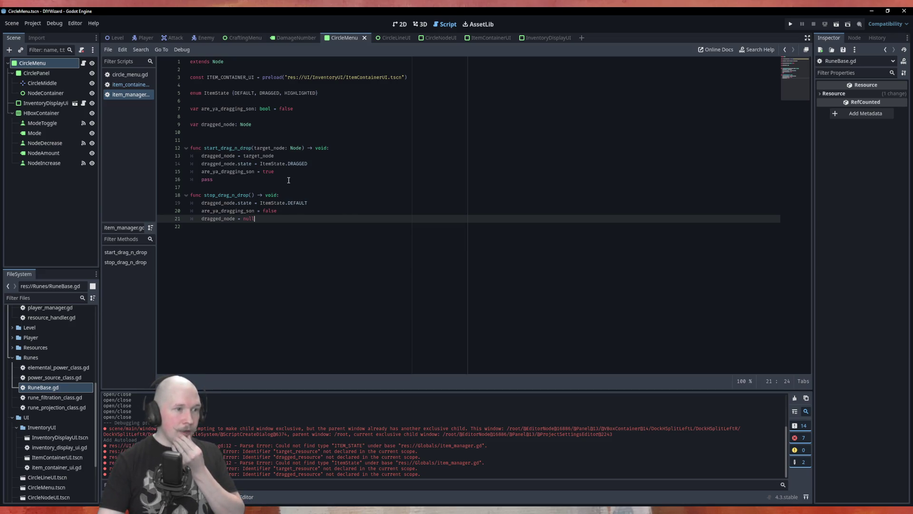
double_click(229, 109)
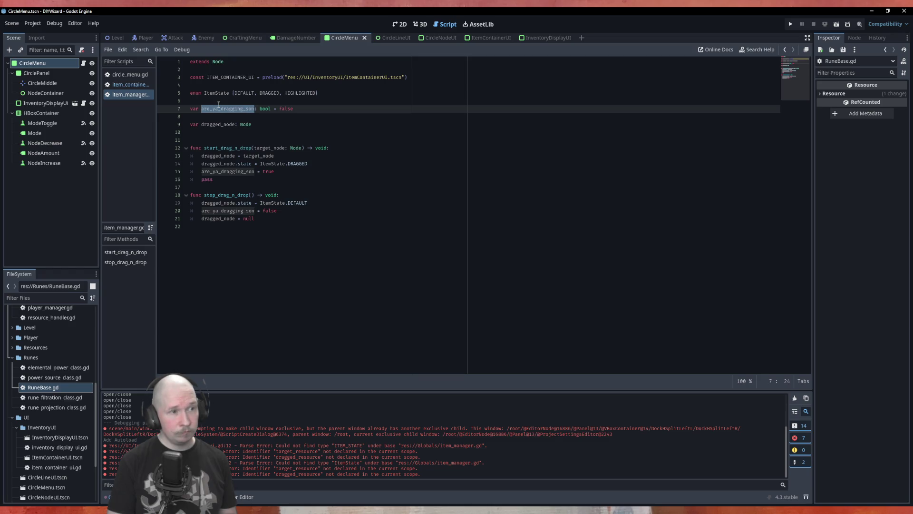
Rename are_ya_dragging_son to drag_active on lines 7, 15 and 20
text(drag_a)
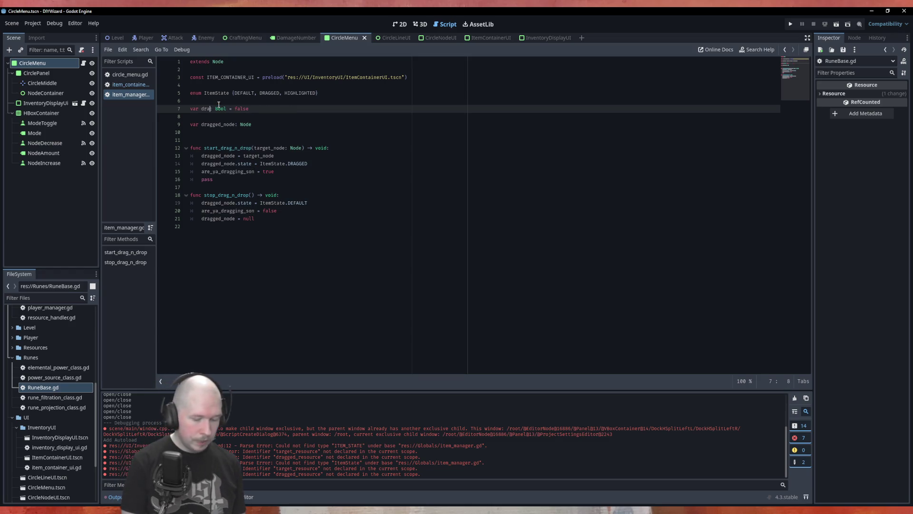
text(ctive)
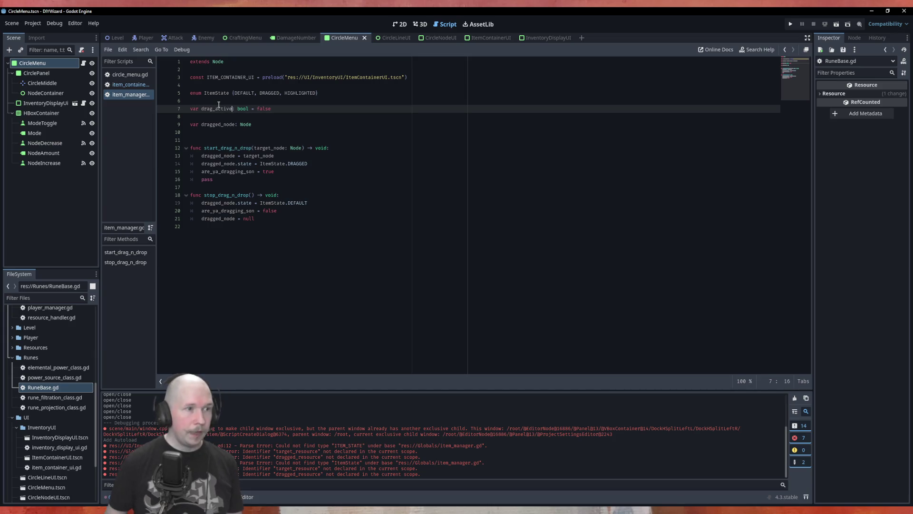
double_click(215, 109)
key(ctrl+c)
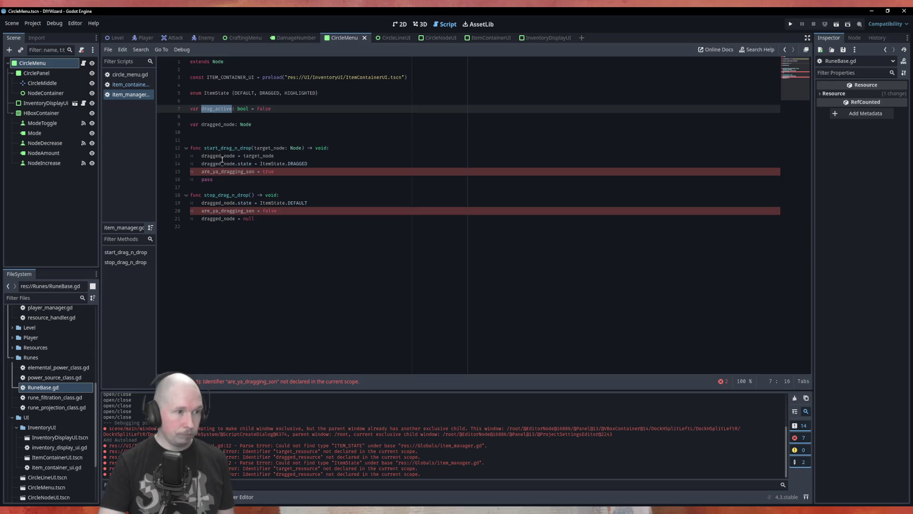
double_click(221, 172)
key(ctrl+v)
double_click(224, 211)
key(ctrl+v)
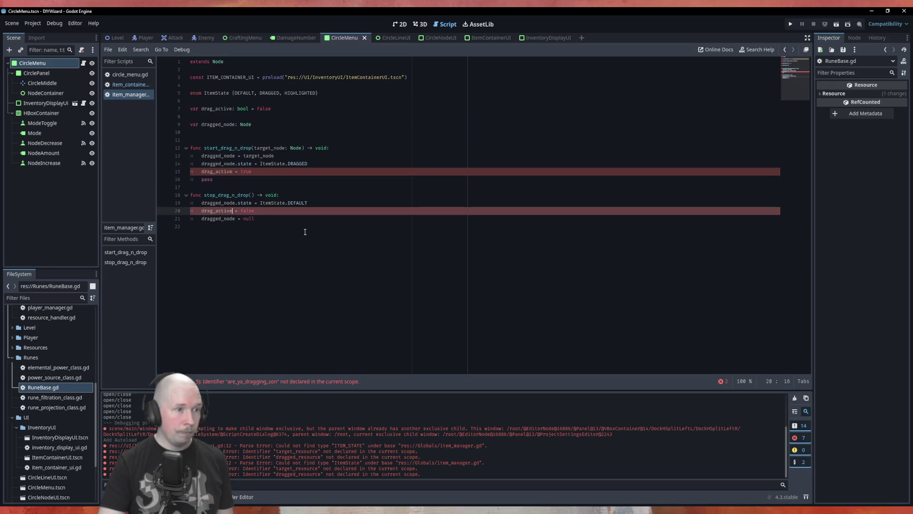
click(285, 238)
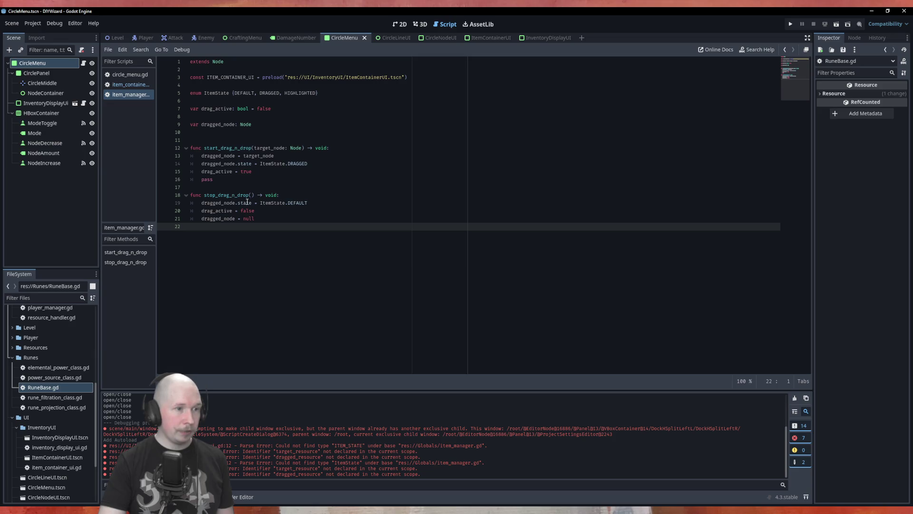
click(274, 210)
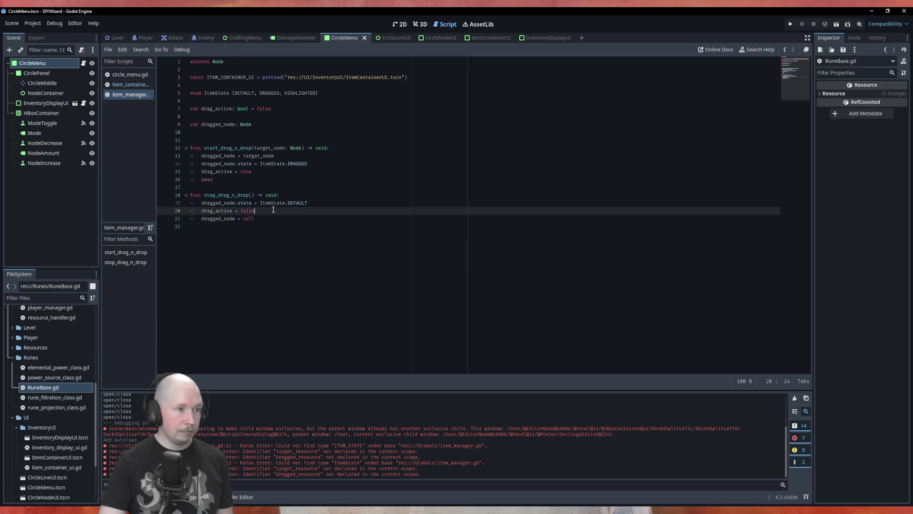
Select and delete the leftover pass line in start_drag_n_drop
click(300, 224)
drag(185, 187, 184, 182)
key(BackSpace)
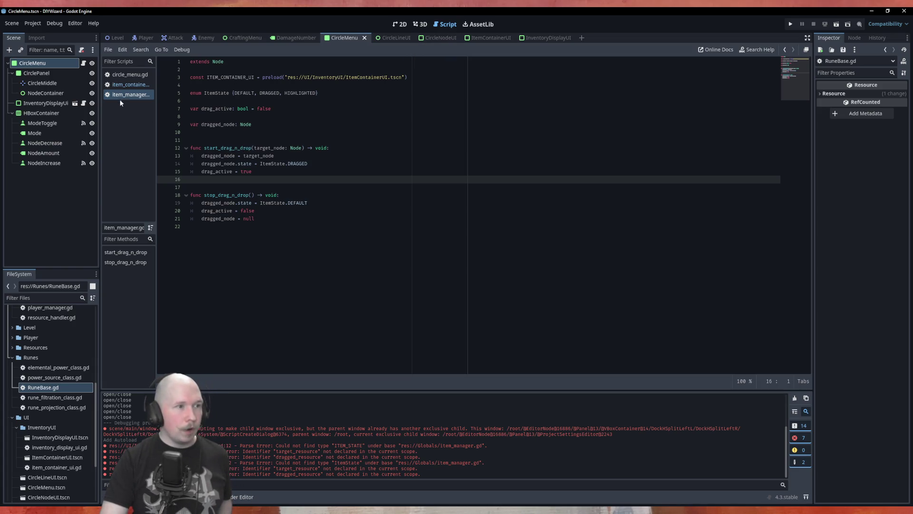
Review item_container_ui.gd's state variable and _process, then place the cursor at item_manager.gd's ItemState enum end
click(132, 83)
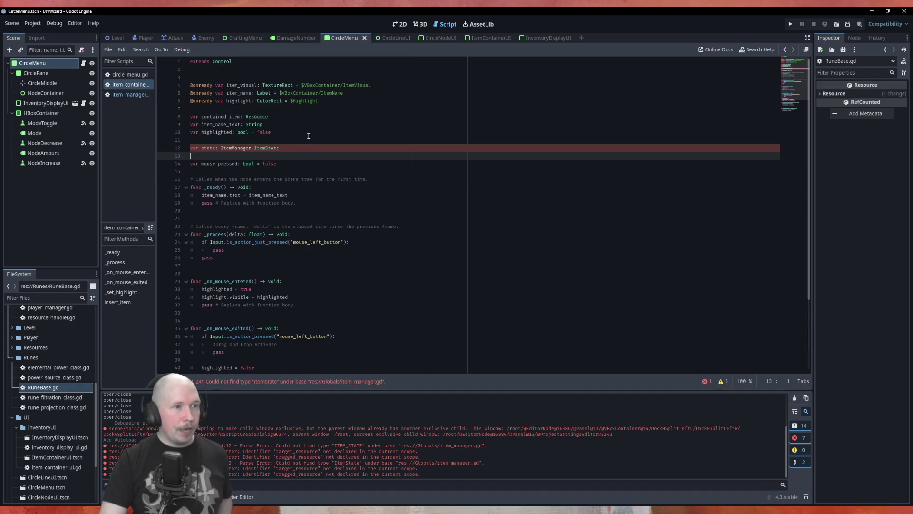
click(285, 145)
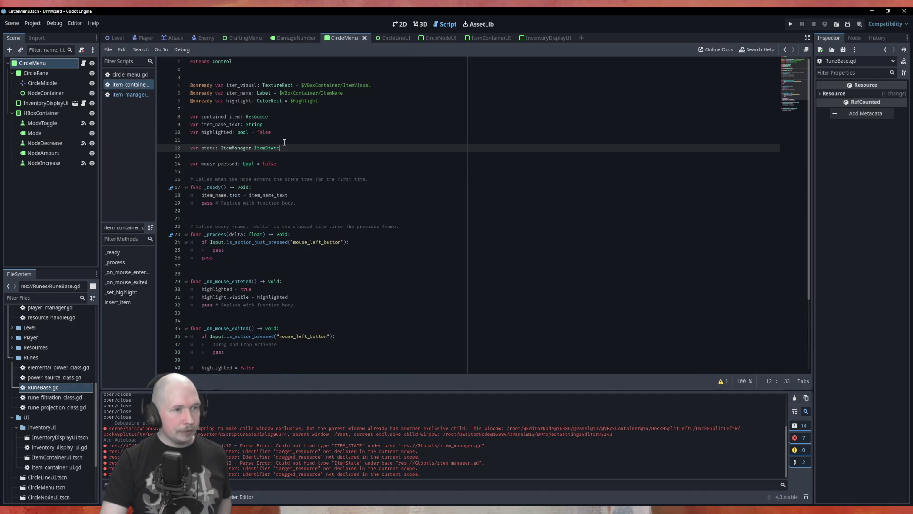
click(263, 157)
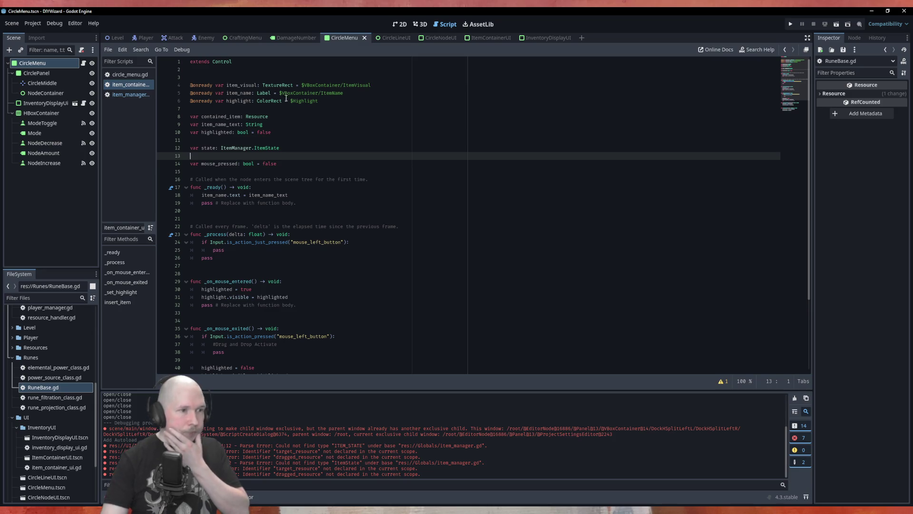
scroll(316, 144, down, 1)
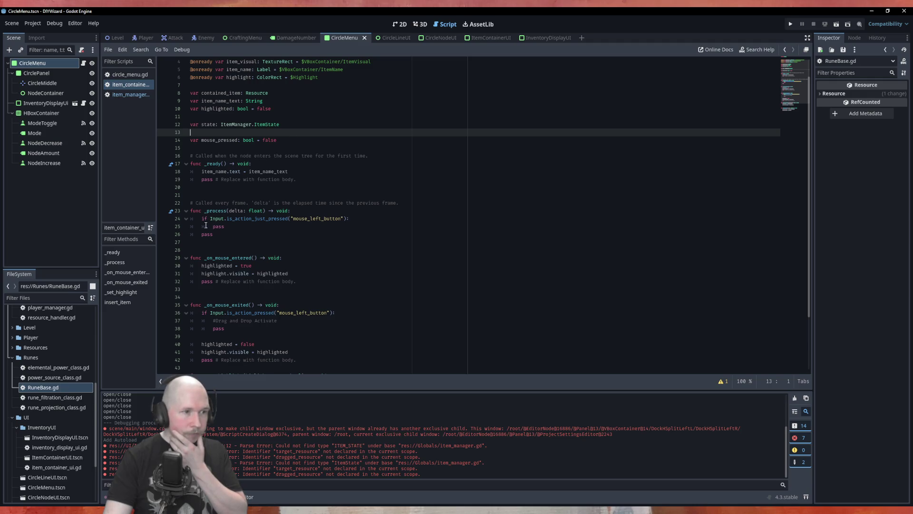
click(316, 210)
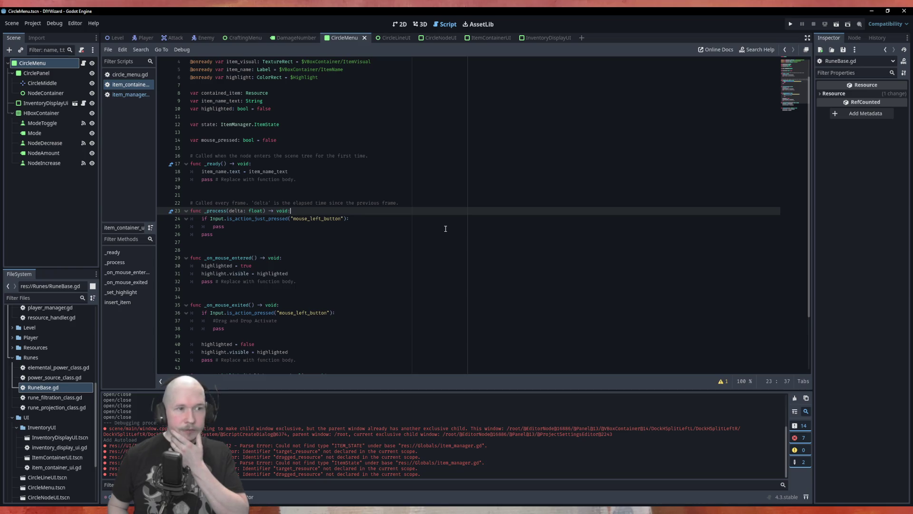
click(142, 94)
click(340, 93)
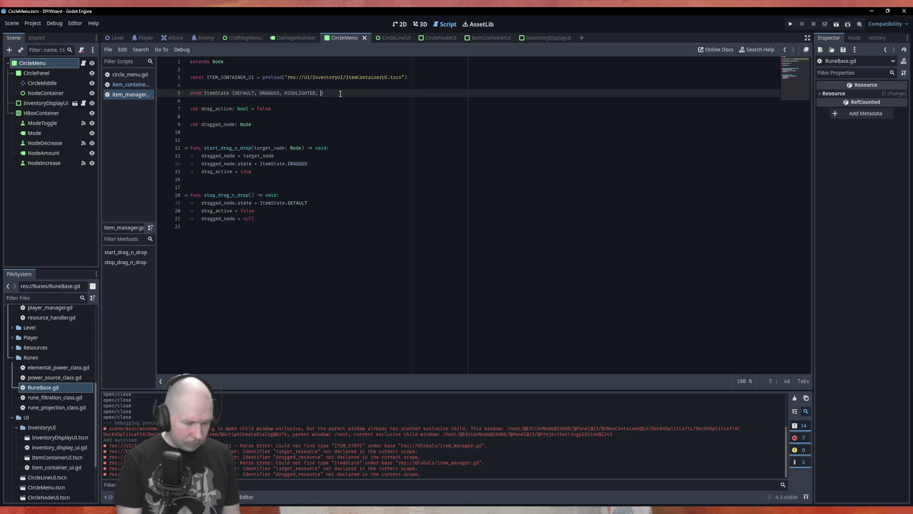
Add DRAGWINDOW after HIGHLIGHTED in ItemState, save item_manager.gd, and return to item_container_ui.gd
text(DRAG)
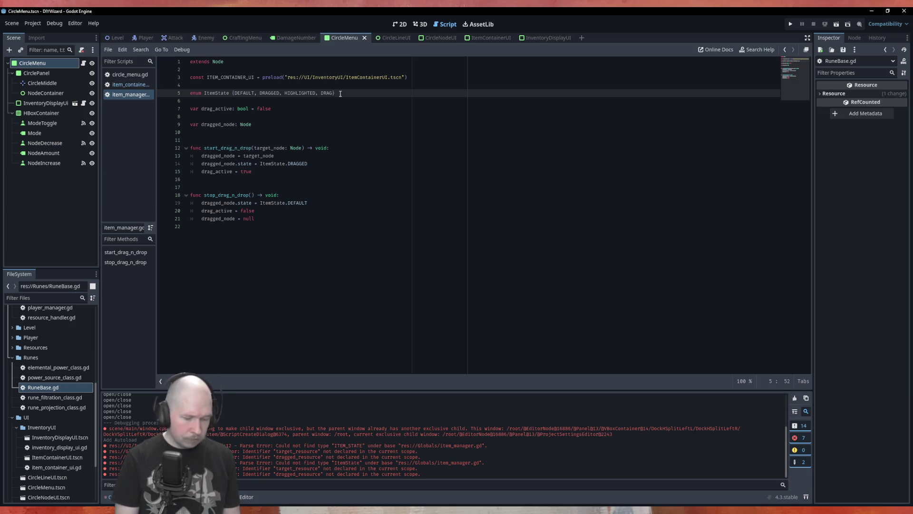
text(WINDOW)
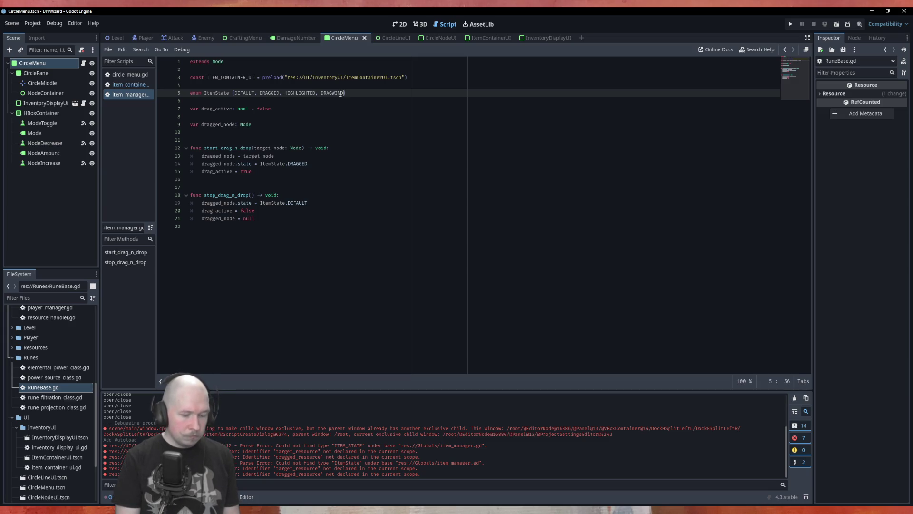
key(ctrl+s)
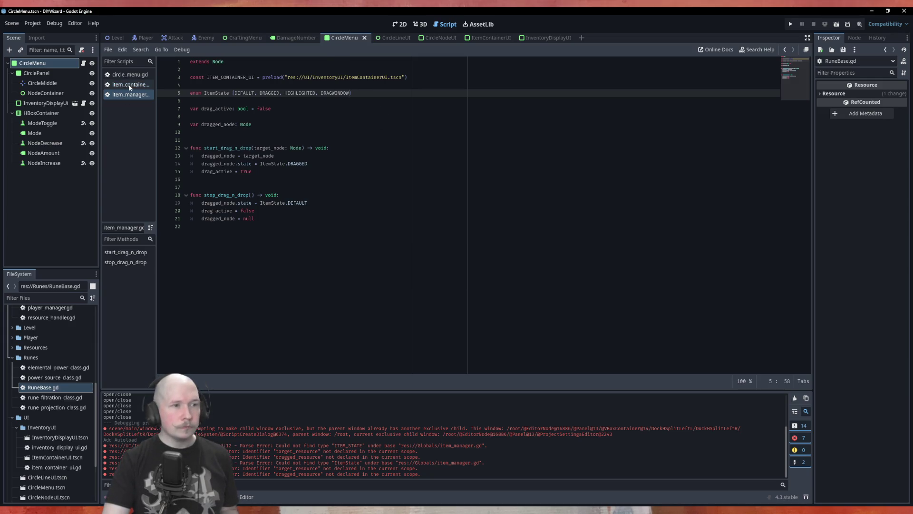
click(126, 85)
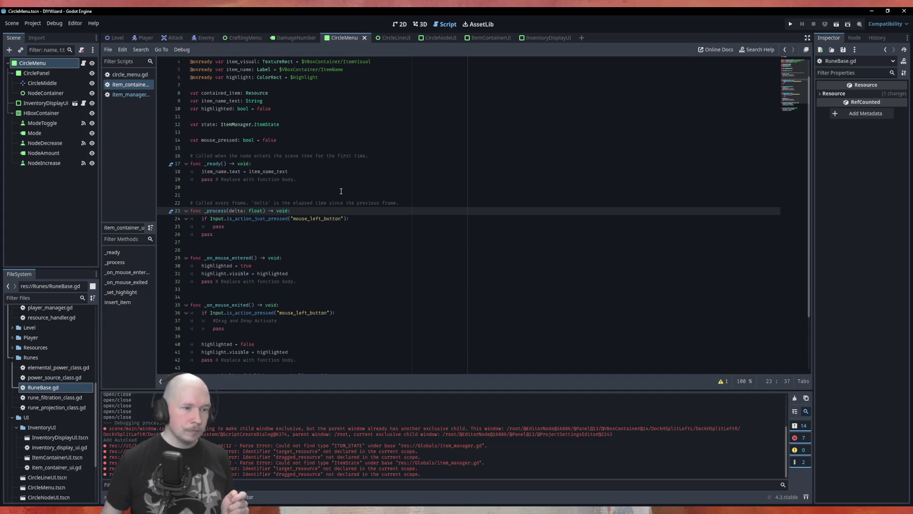
Add 'if state == ItemManager.ItemState.DRAGWINDOW:' as a new line inside _process
key(Return)
text(if ste)
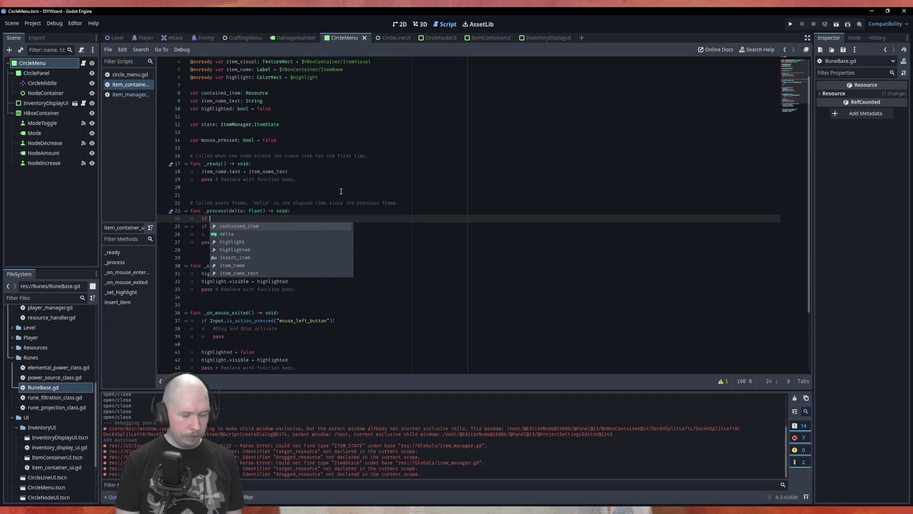
key(BackSpace)
text(a)
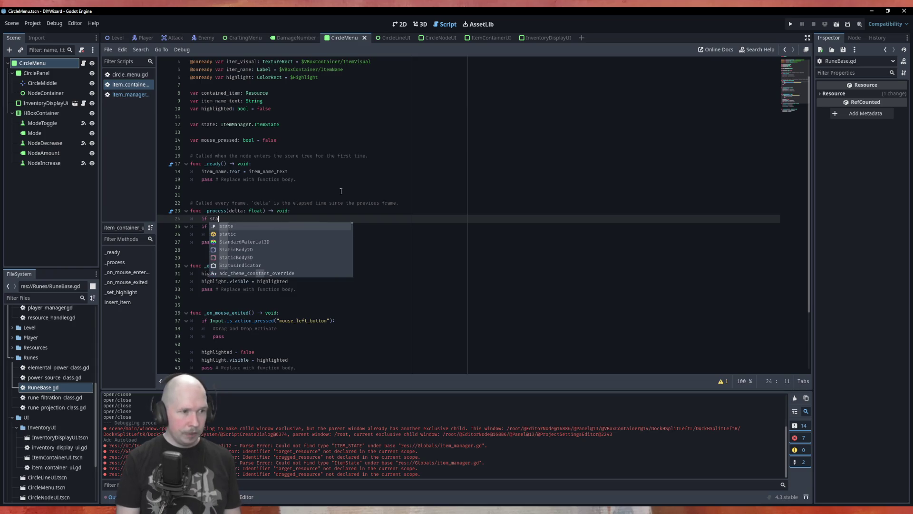
text(te == Item)
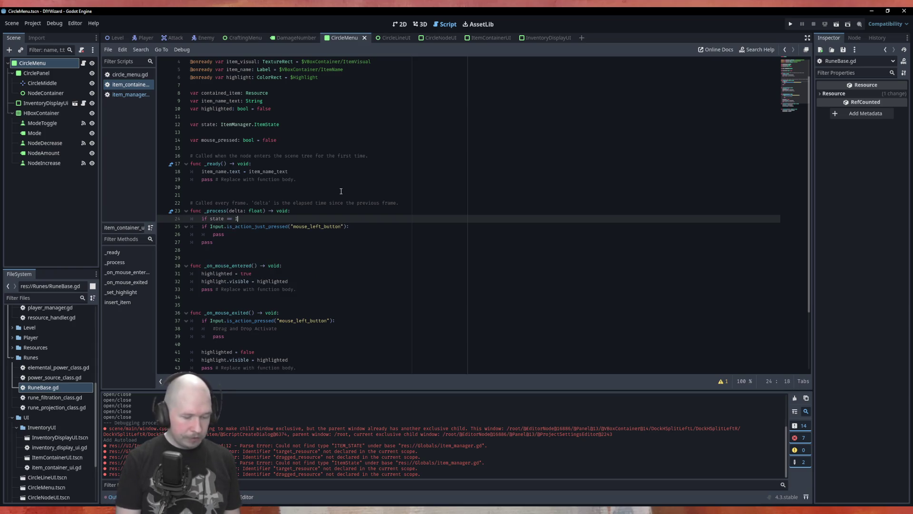
key(Down)
key(Return)
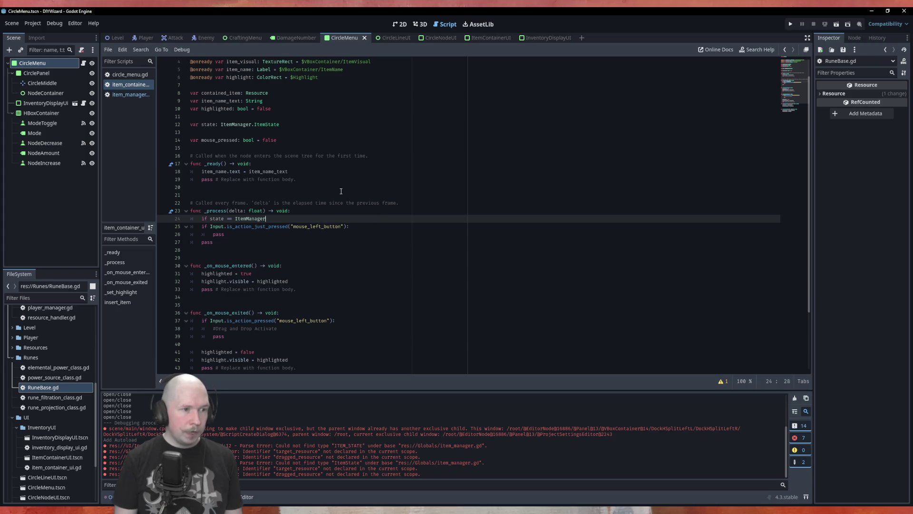
text(.)
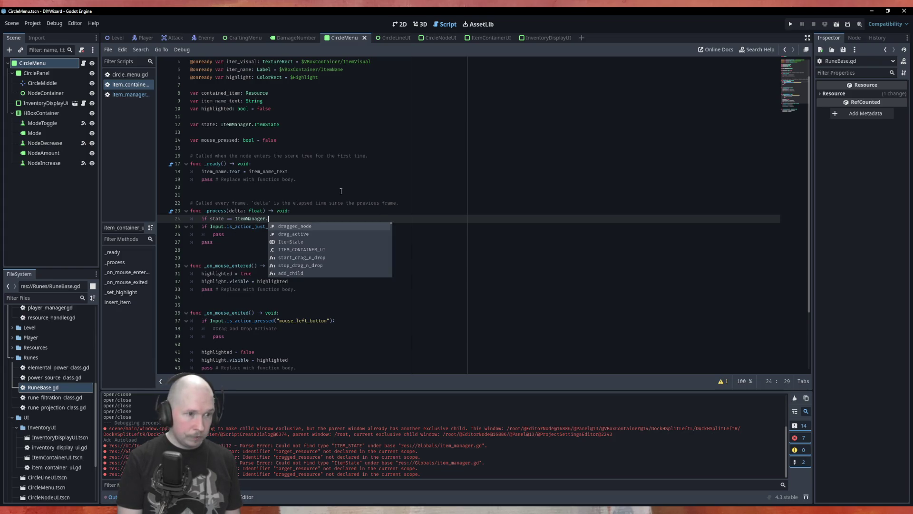
key(Down)
key(Down)
key(Return)
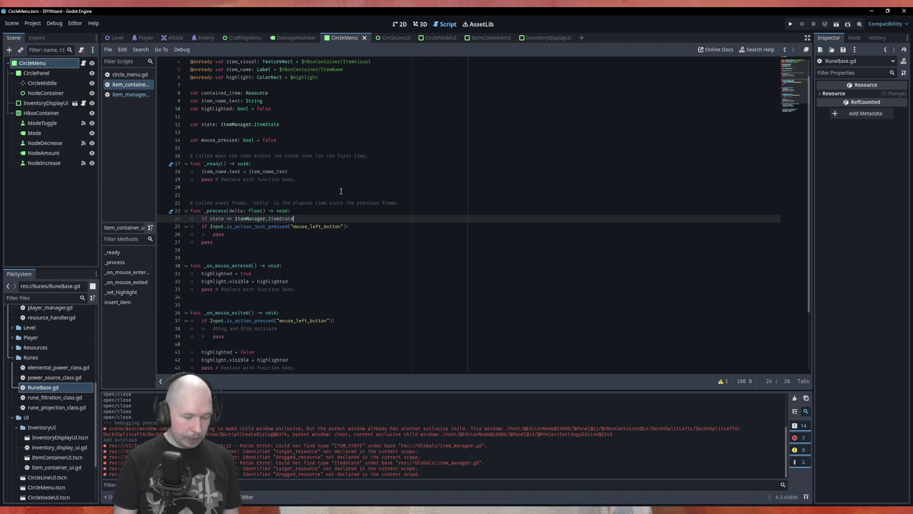
text(.dr)
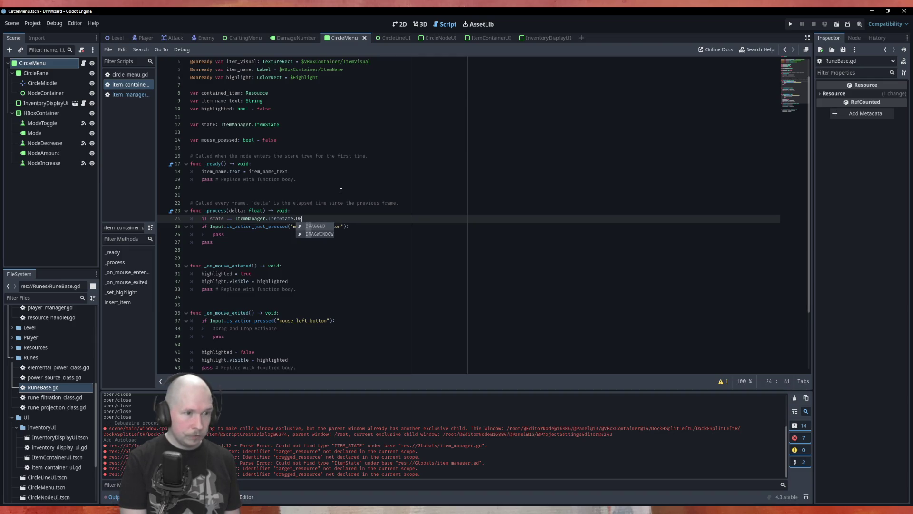
key(Down)
key(Return)
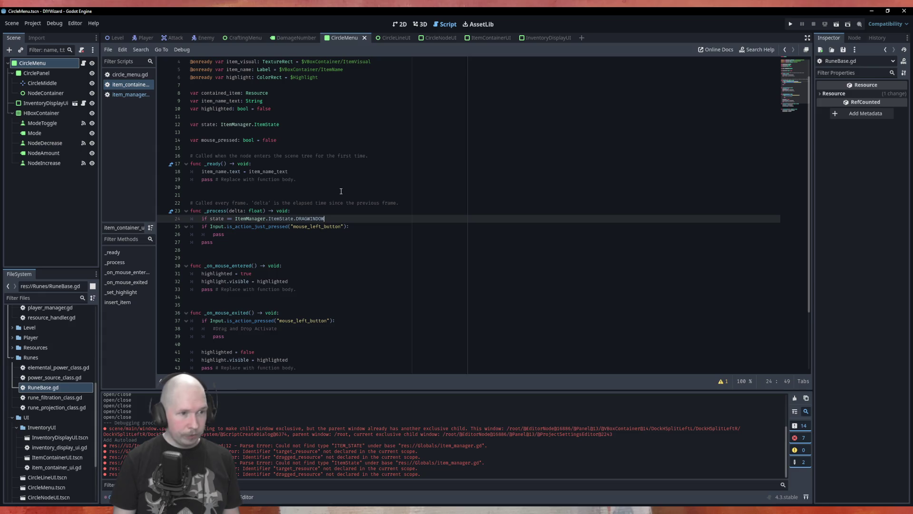
Under that check, write self.global_position = get_global_mouse_position()
key(Return)
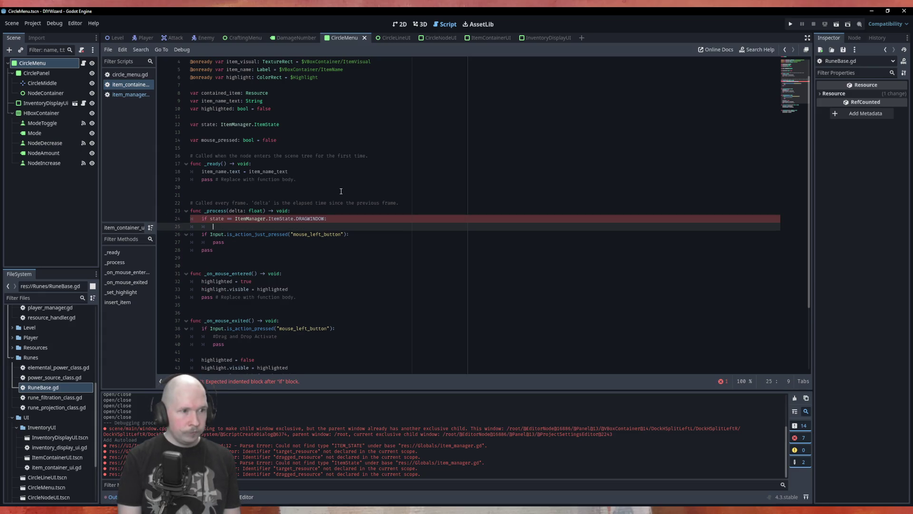
text(self.globa)
key(Return)
text(= mo)
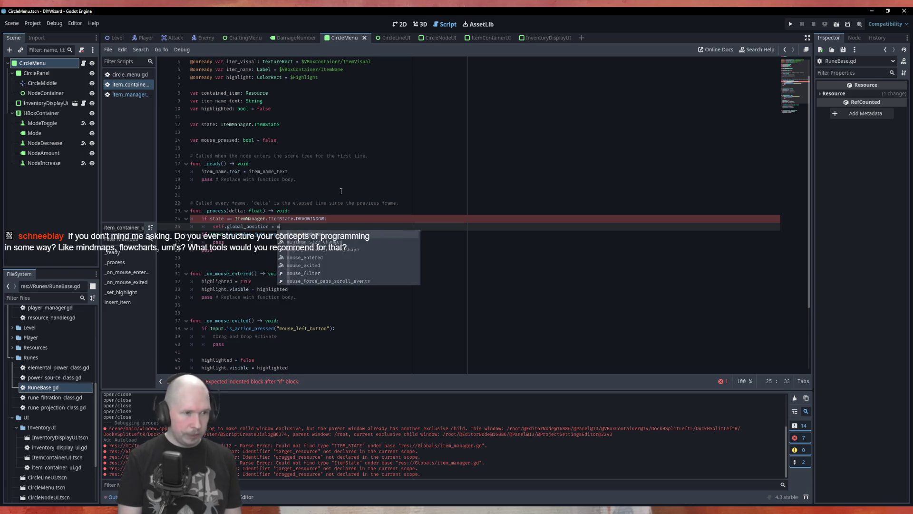
key(BackSpace)
key(BackSpace)
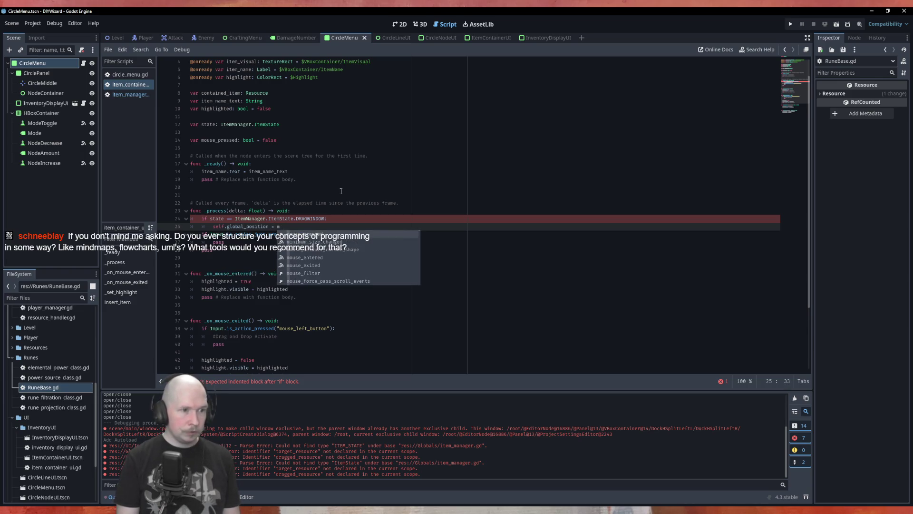
text(get_mou)
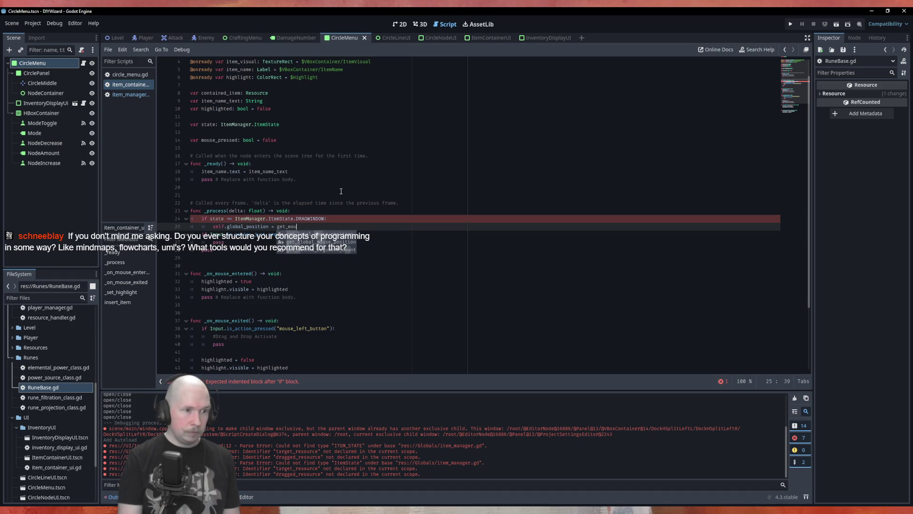
key(Down)
key(Return)
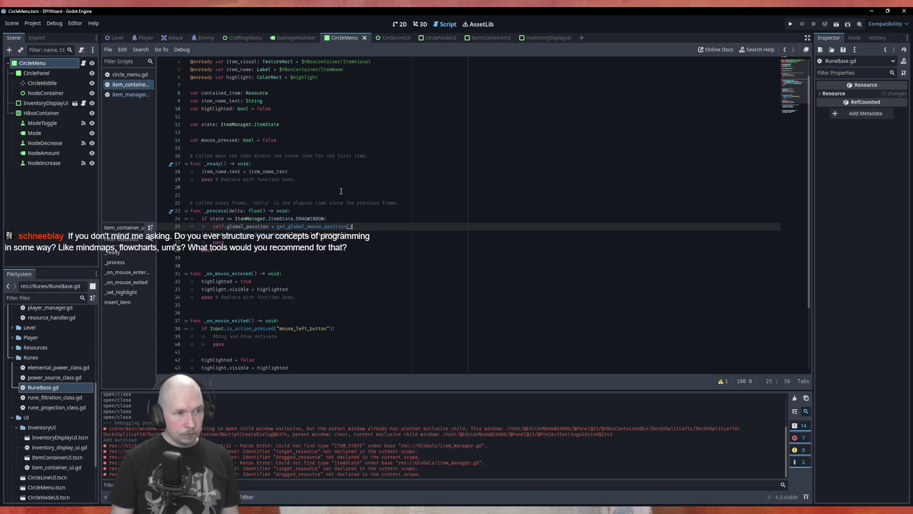
Delete the old mouse-button check, the extra pass and blank line, then switch to Krita
key(Down)
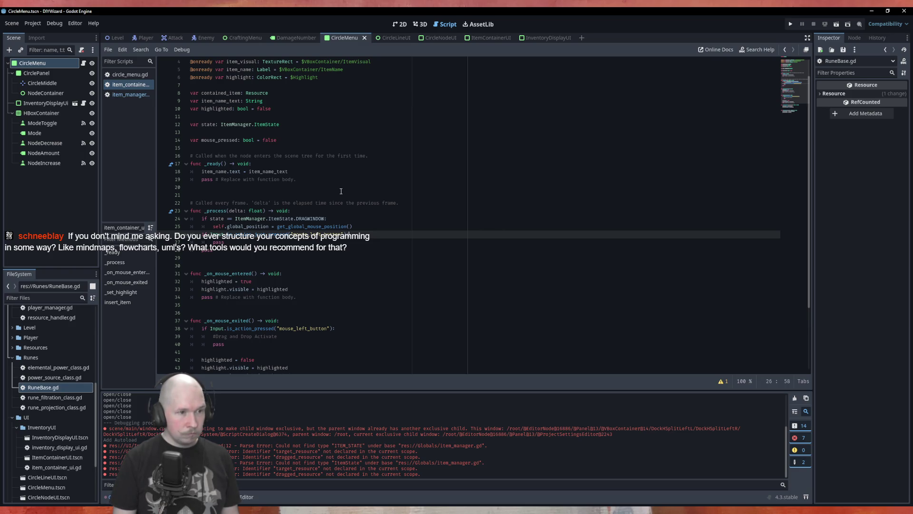
key(shift+Home)
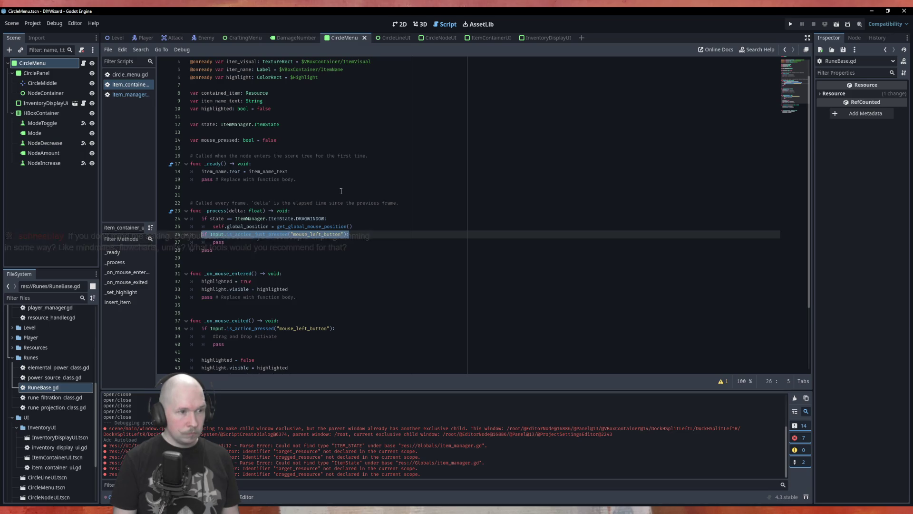
key(BackSpace)
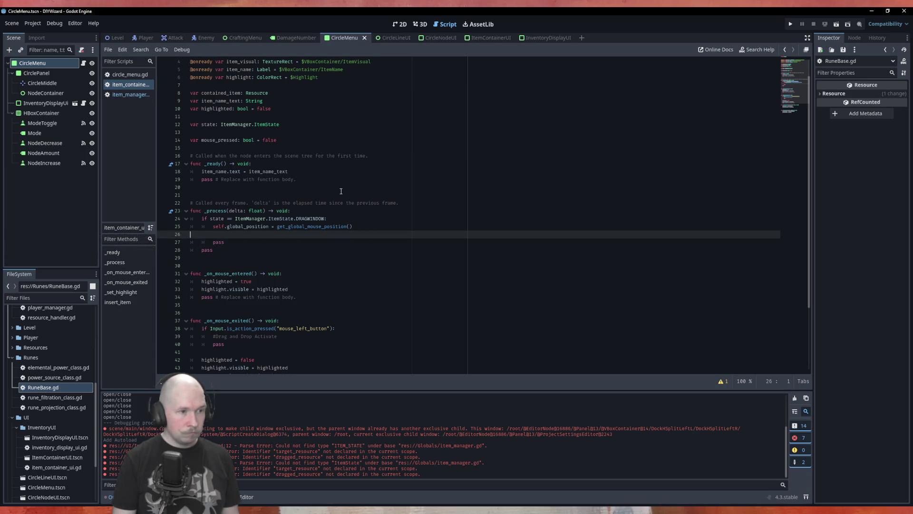
key(Down)
key(shift+End)
key(BackSpace)
key(BackSpace)
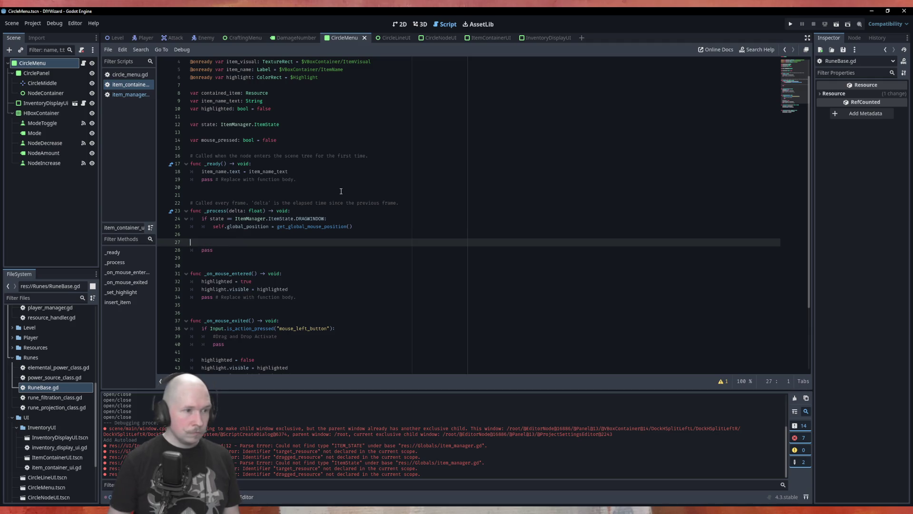
key(BackSpace)
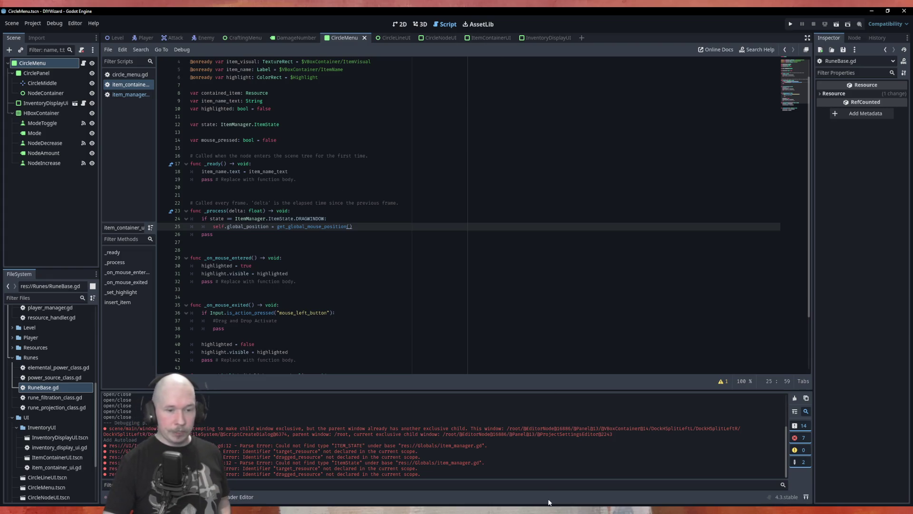
key(alt+Tab)
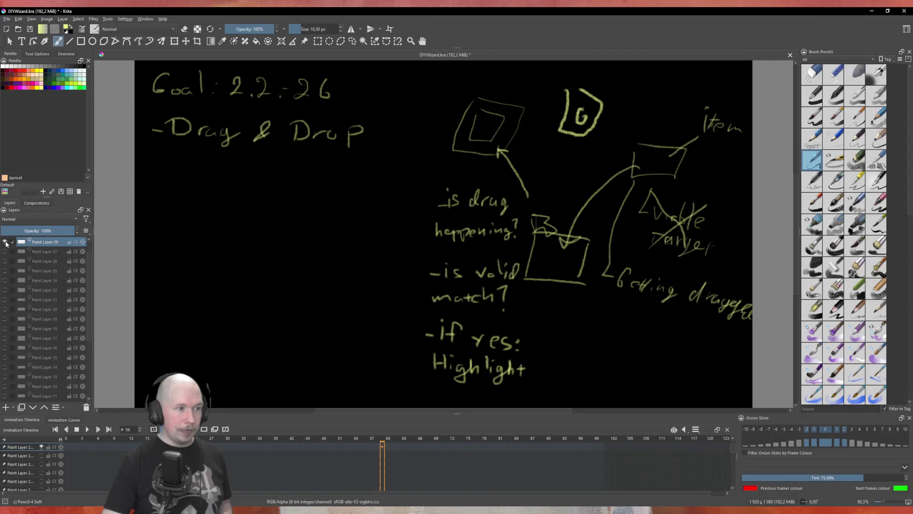
Hide Paint Layer 29's sketch and flip through the goals, links-and-nodes, and Goals 28.1.-26 pages
click(5, 242)
click(5, 251)
click(5, 251)
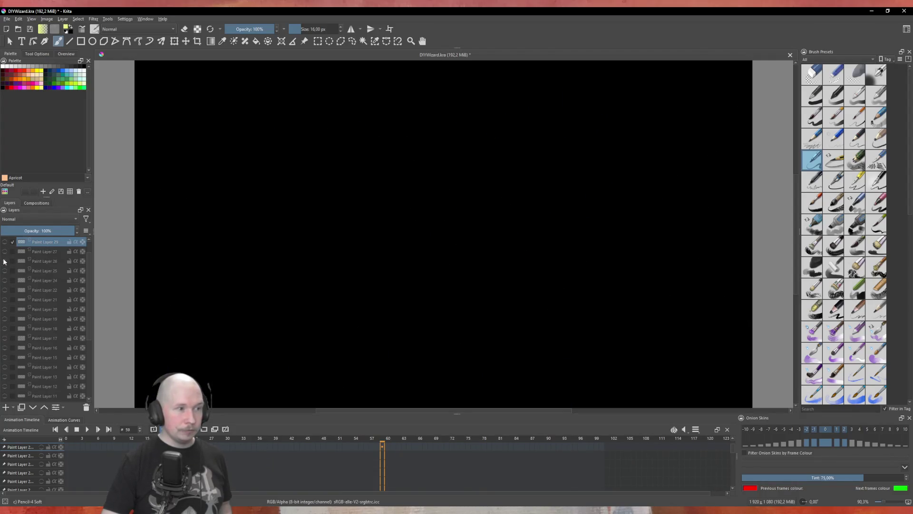
click(4, 261)
click(4, 261)
click(5, 270)
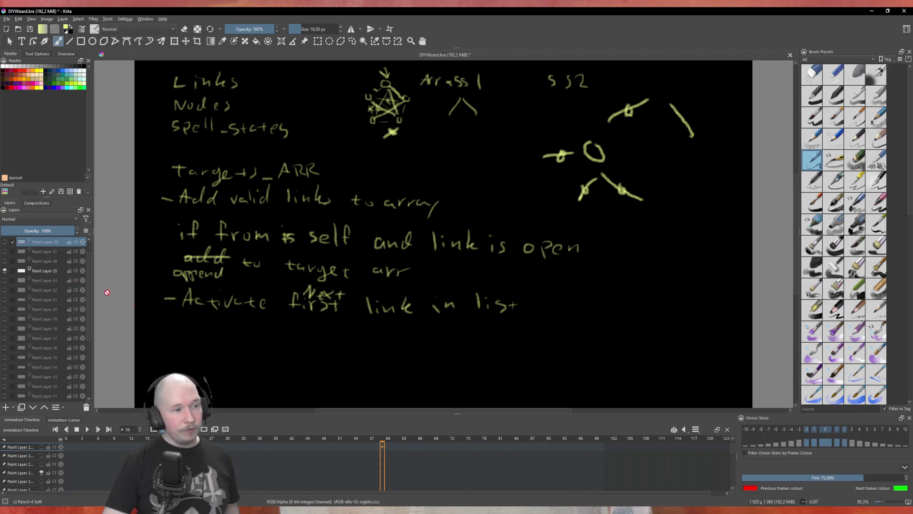
click(5, 270)
click(4, 280)
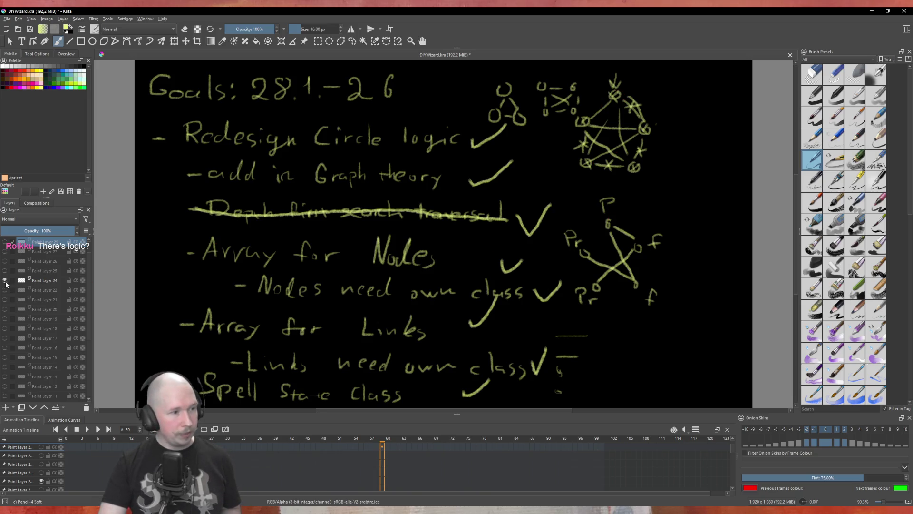
click(5, 280)
Peek at the Link and Node, ResourceHandler, 27.1.-26 and 22.01.26 pages, hiding each afterwards
click(3, 290)
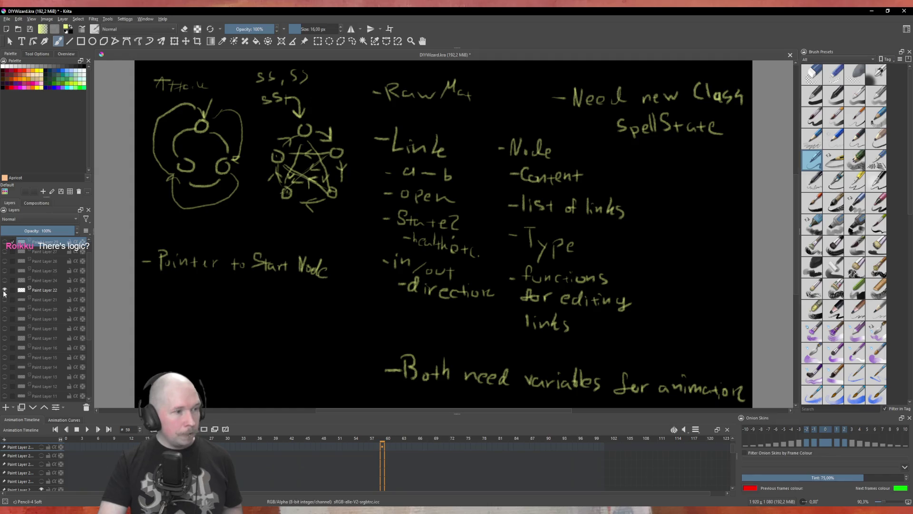
click(5, 290)
click(4, 299)
click(4, 299)
click(4, 310)
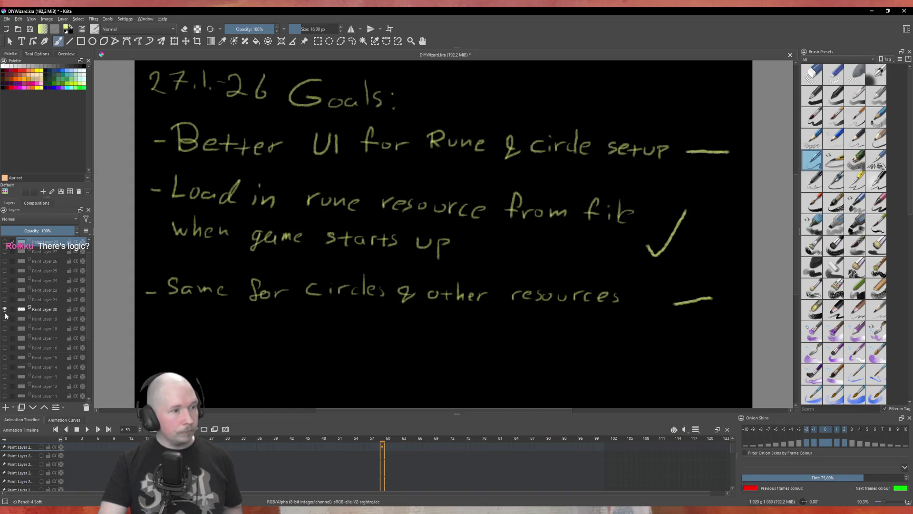
click(5, 311)
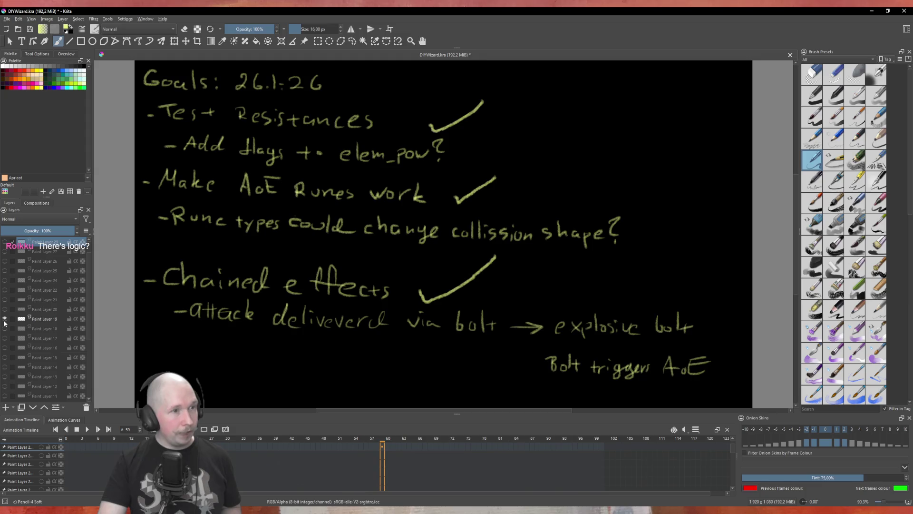
click(4, 319)
click(5, 338)
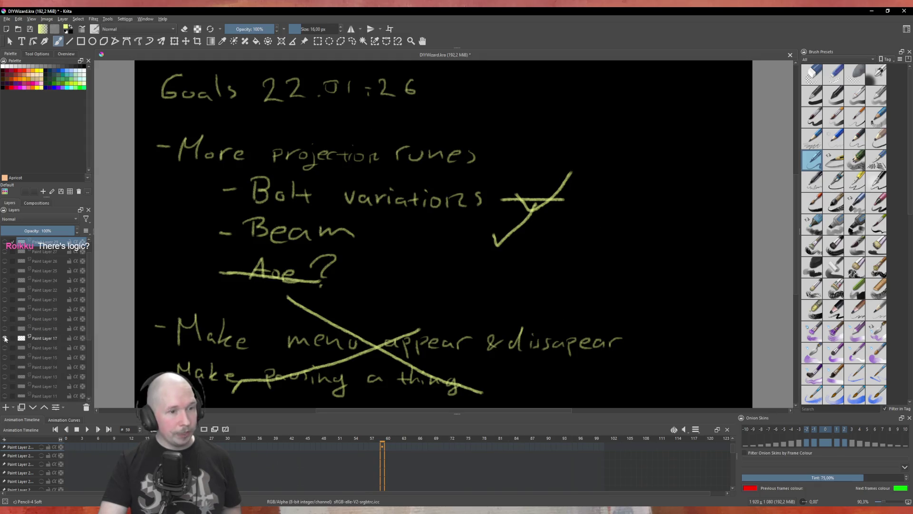
scroll(8, 279, down, 3)
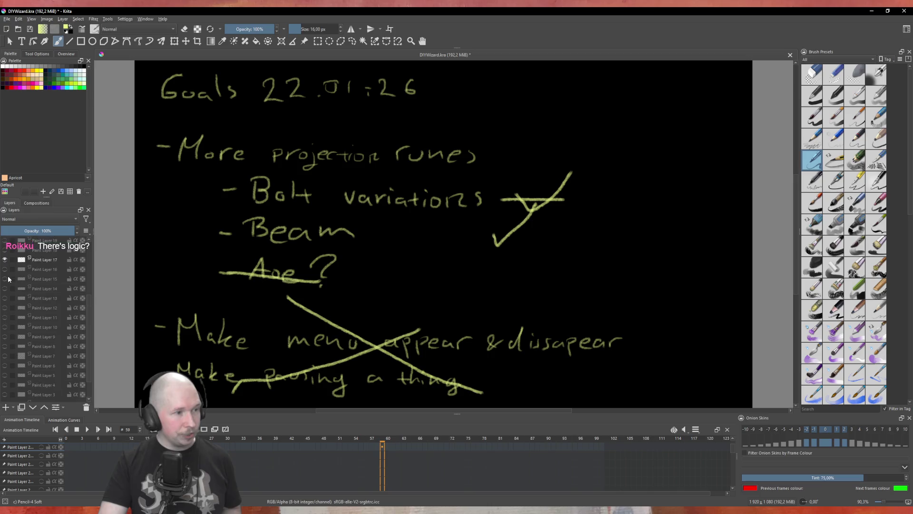
click(4, 259)
scroll(7, 357, down, 2)
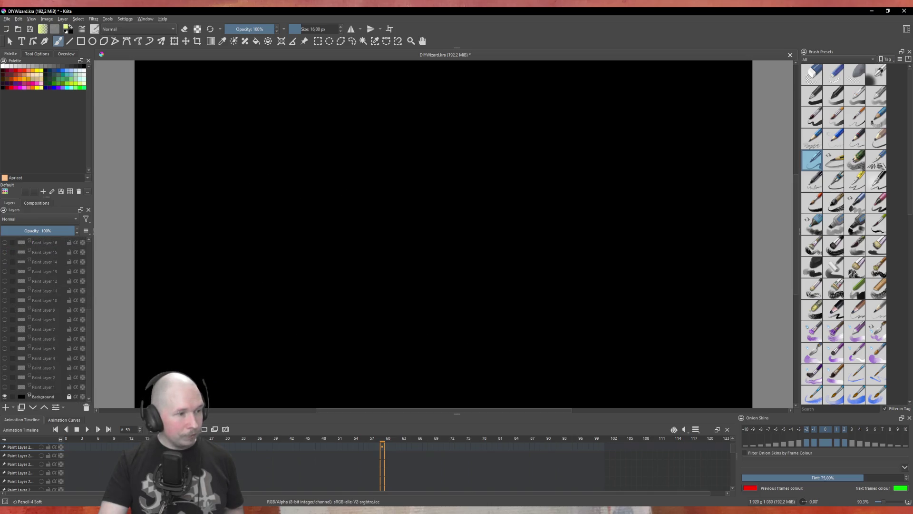
click(3, 388)
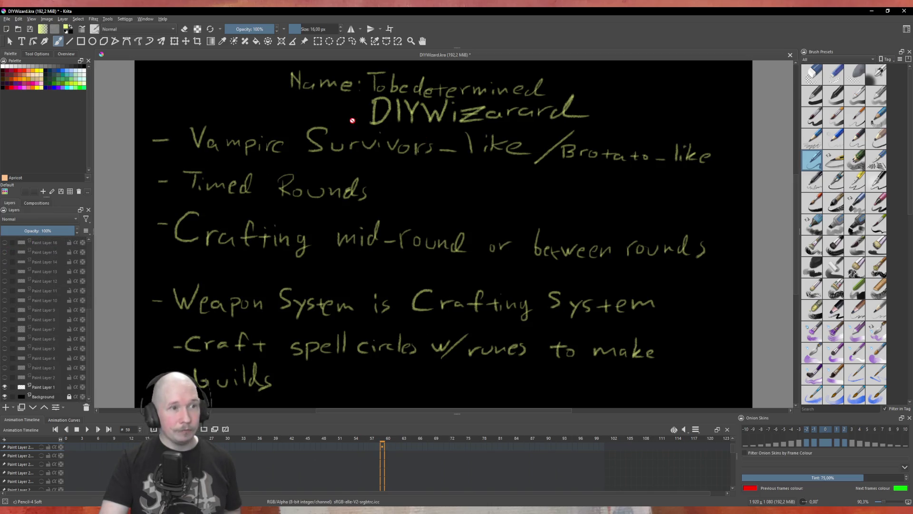
key(Page_Up)
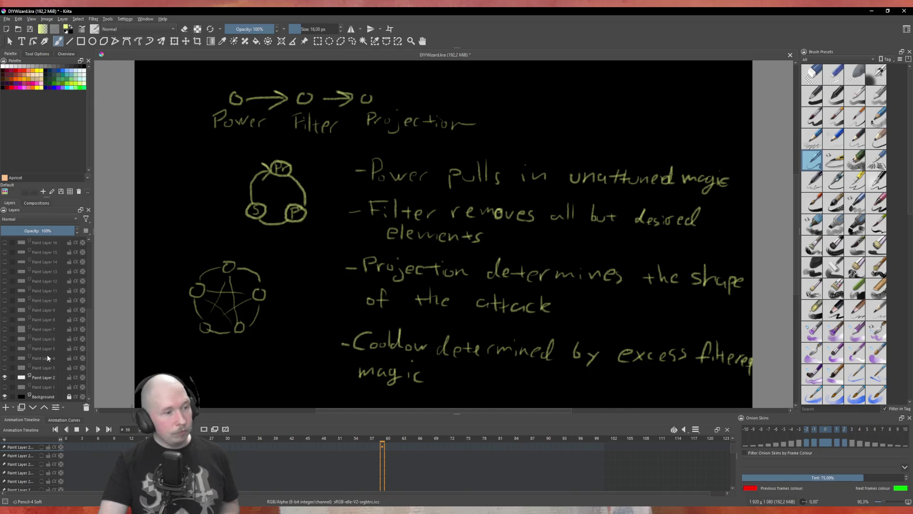
click(5, 377)
key(Page_Up)
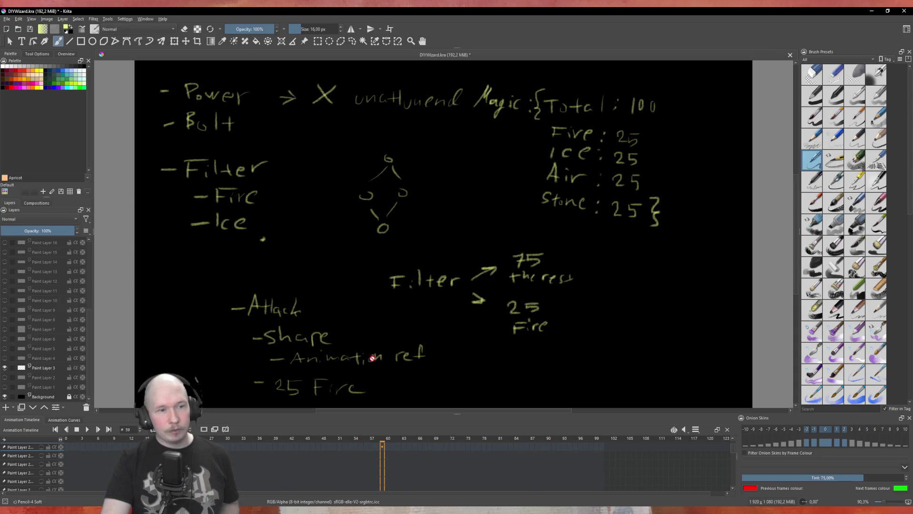
click(5, 368)
click(4, 368)
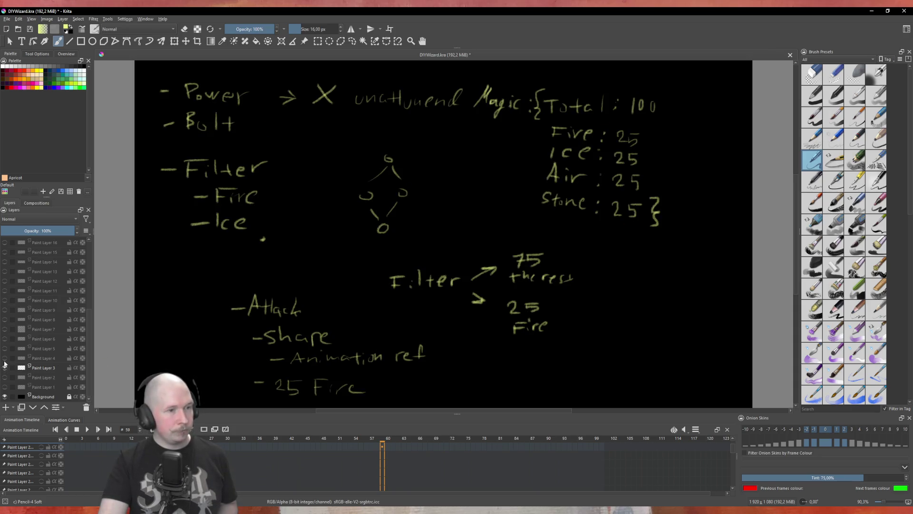
click(5, 359)
click(5, 367)
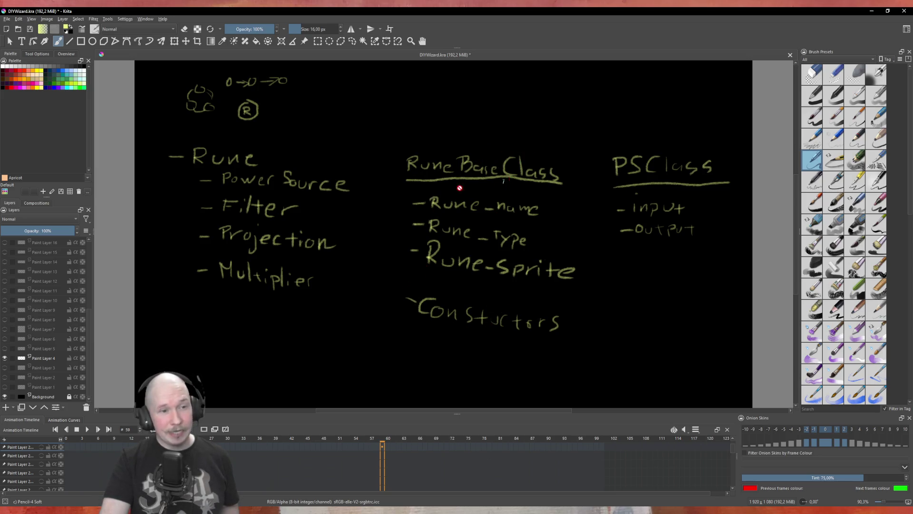
click(5, 358)
click(4, 348)
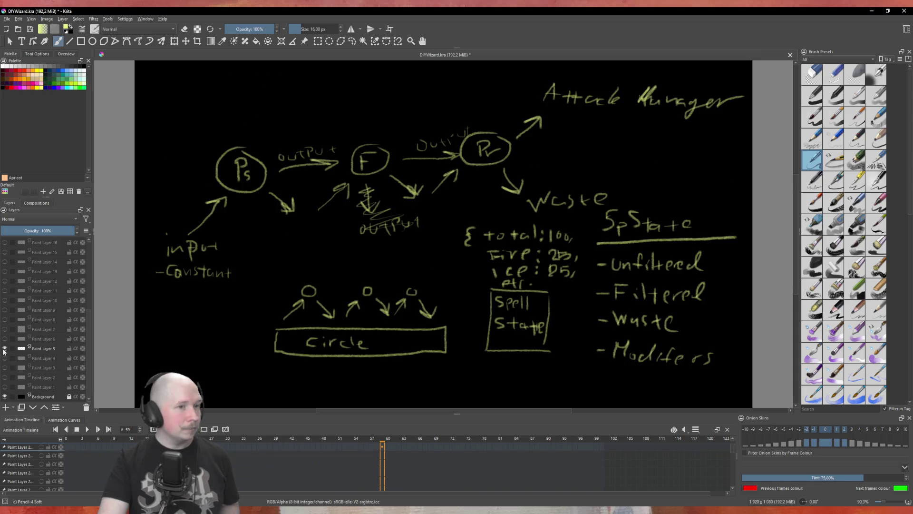
click(5, 349)
click(5, 338)
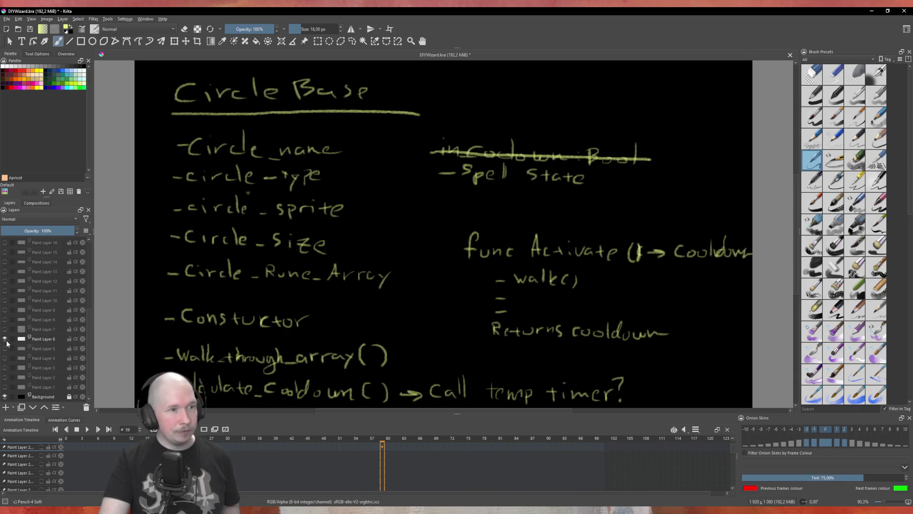
click(5, 339)
click(5, 329)
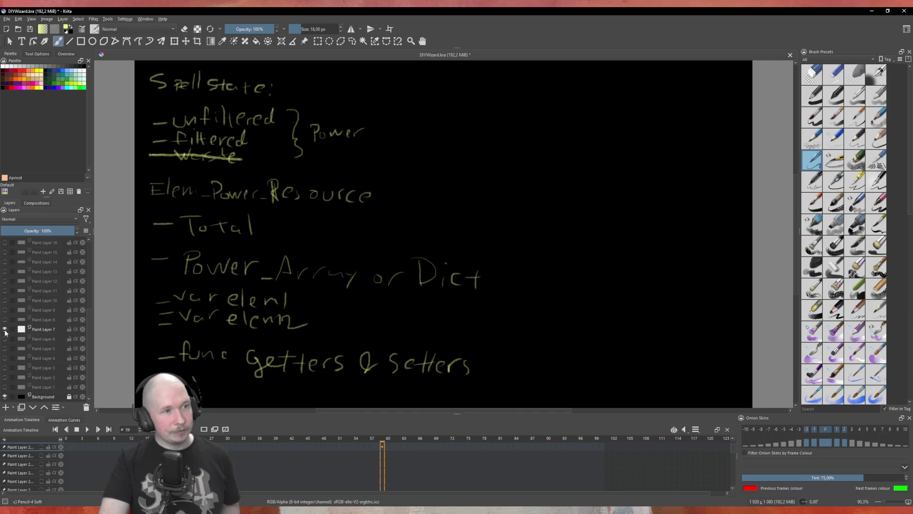
click(5, 329)
click(5, 320)
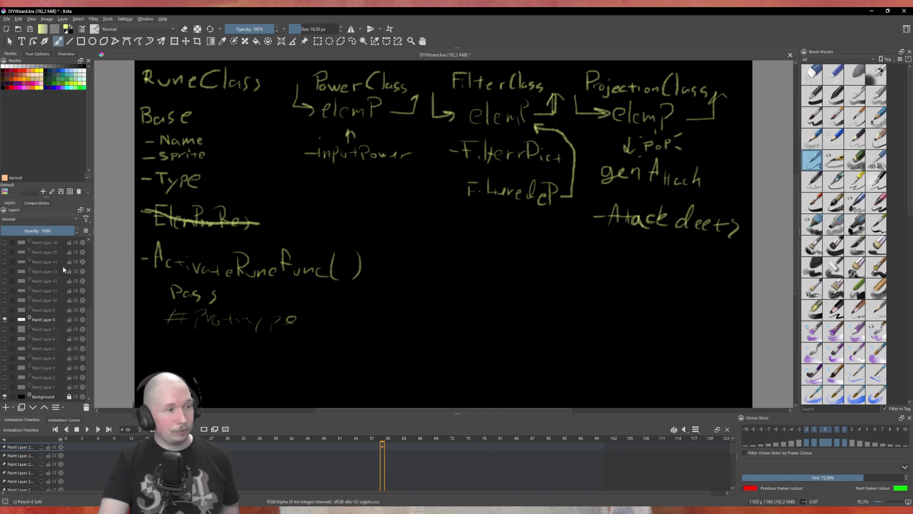
click(5, 320)
click(5, 310)
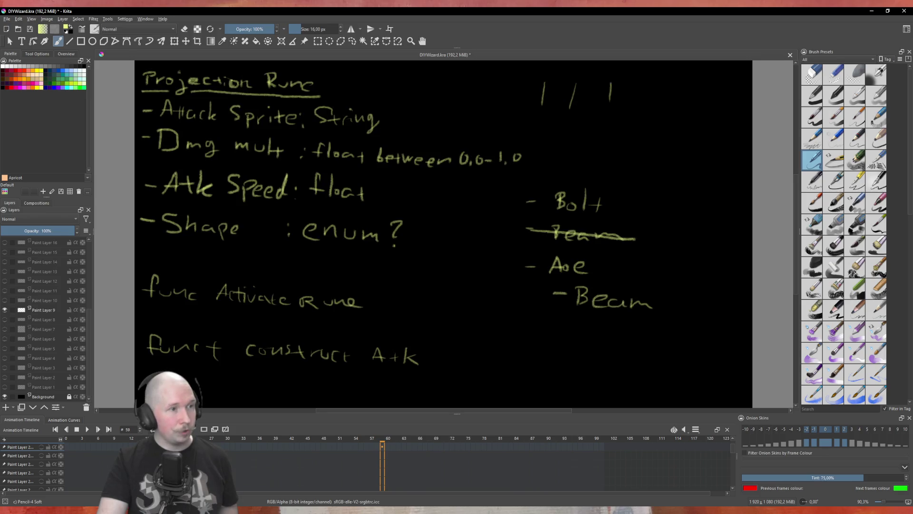
click(5, 310)
click(5, 300)
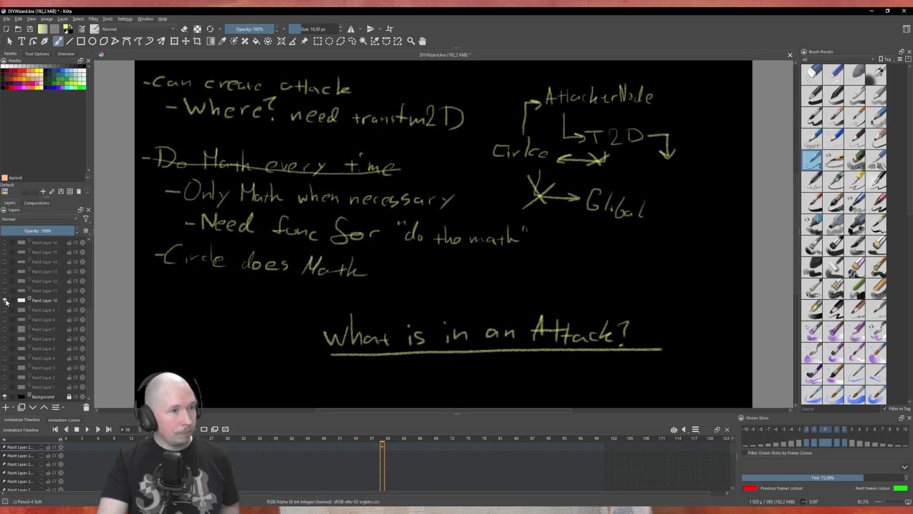
click(4, 300)
click(5, 291)
click(5, 281)
click(4, 291)
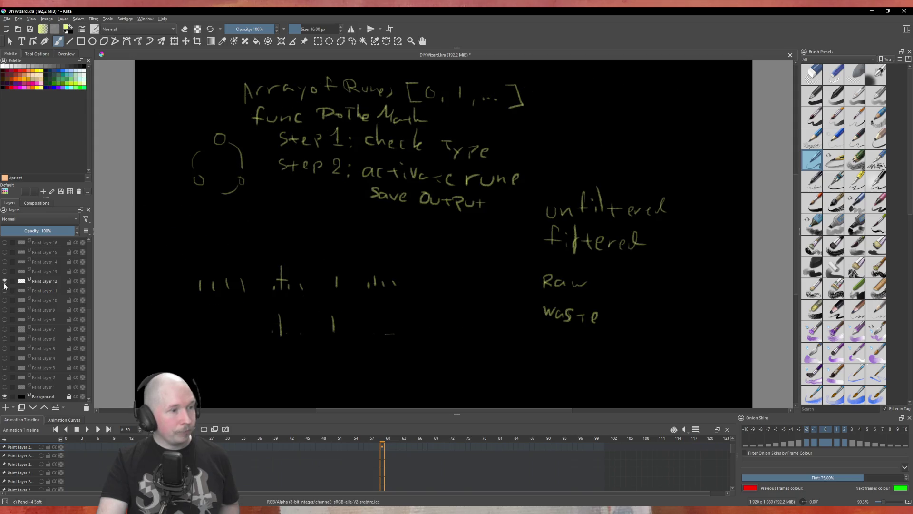
click(5, 281)
scroll(5, 281, up, 5)
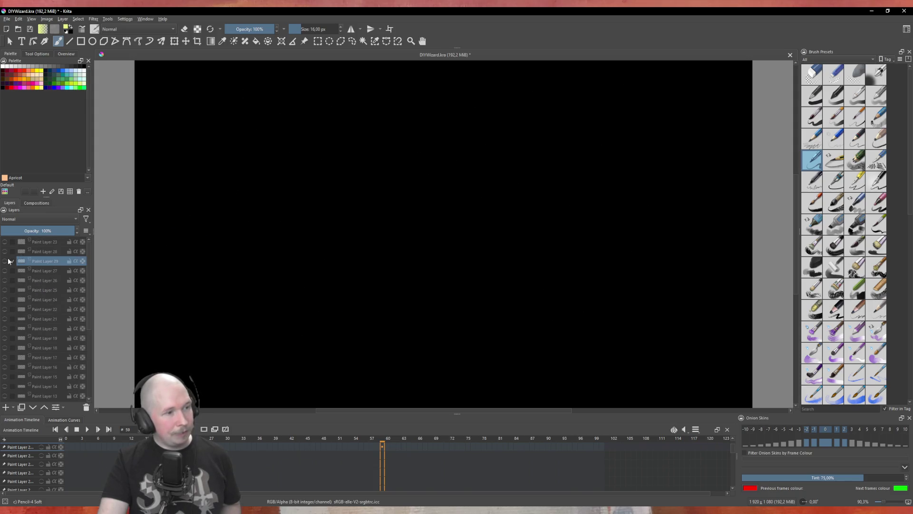
Move Paint Layer 29 above Layer 28, hide the inventory UI notes, and show the 2.2.-26 drag-and-drop notes
click(5, 242)
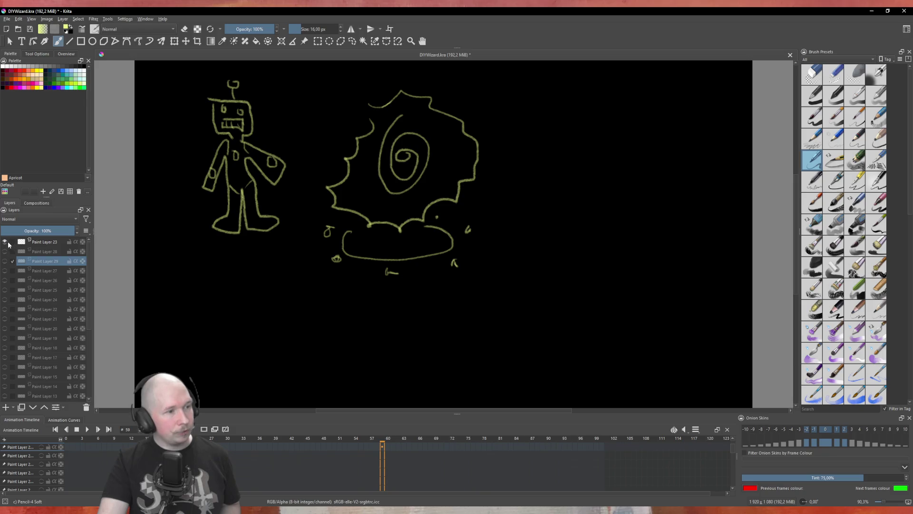
click(5, 242)
click(5, 252)
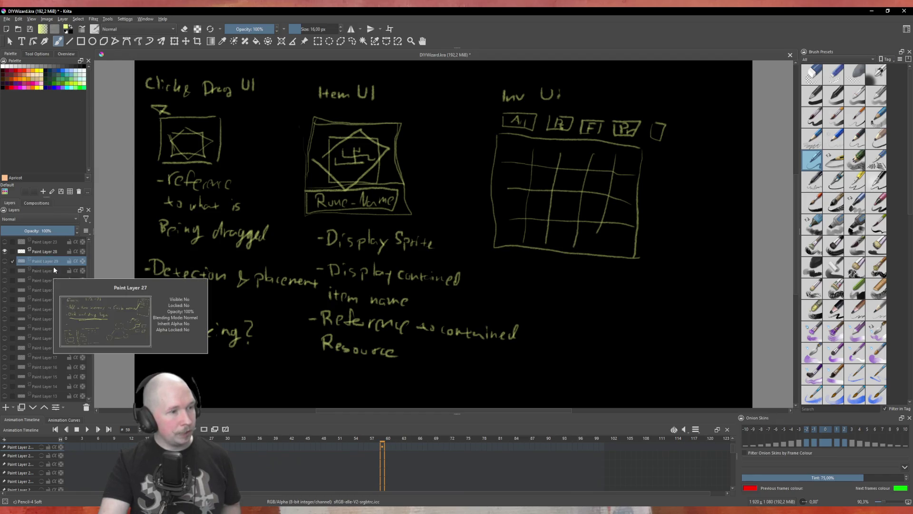
drag(48, 262, 47, 248)
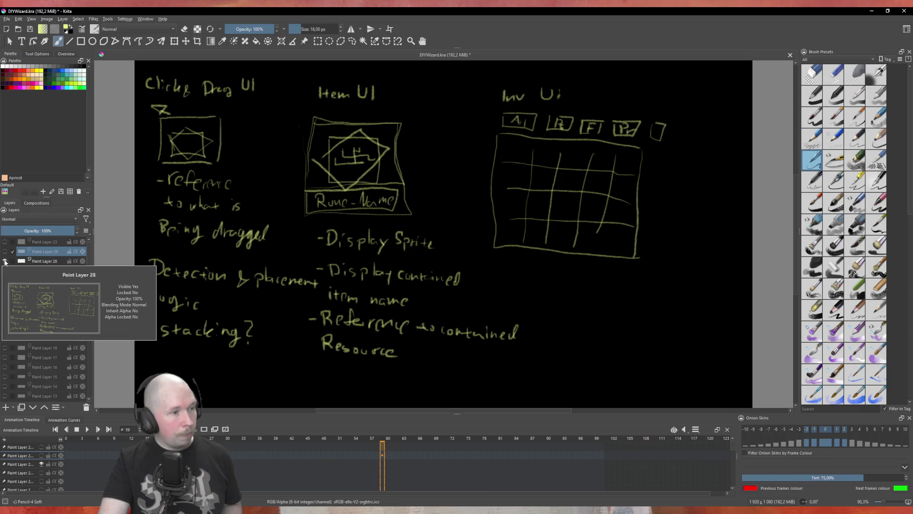
click(5, 262)
click(4, 251)
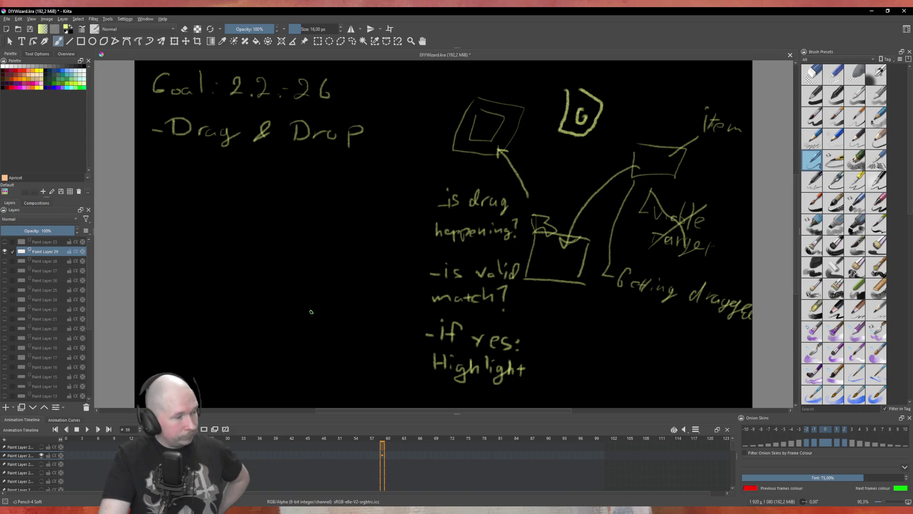
Save DIYWizard.kra and switch back to the Godot editor
key(ctrl+s)
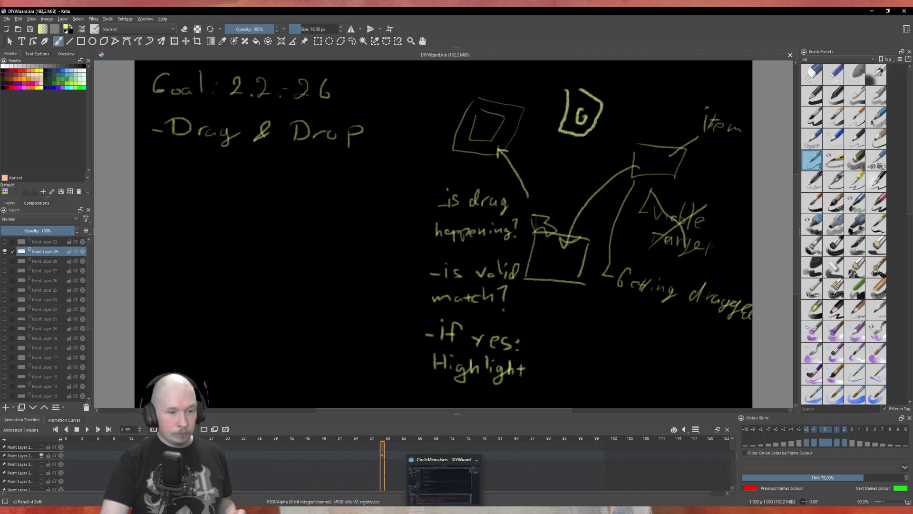
key(alt+Tab)
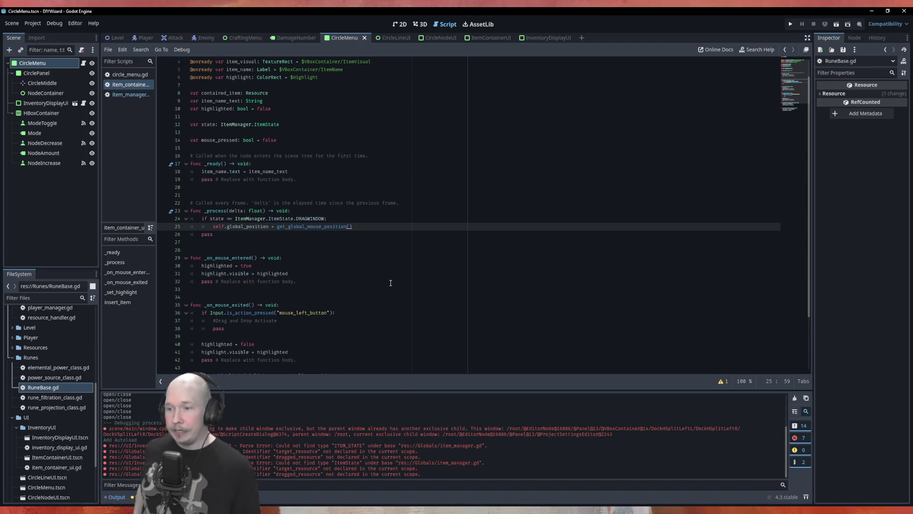
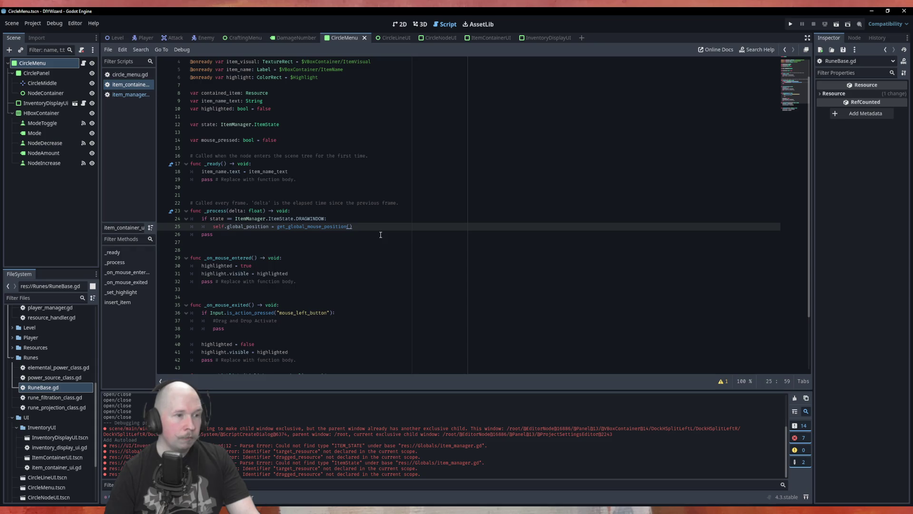
In _on_mouse_entered, add the condition 'if state == ItemManager.ItemState.DEFAULT:'
scroll(338, 255, down, 3)
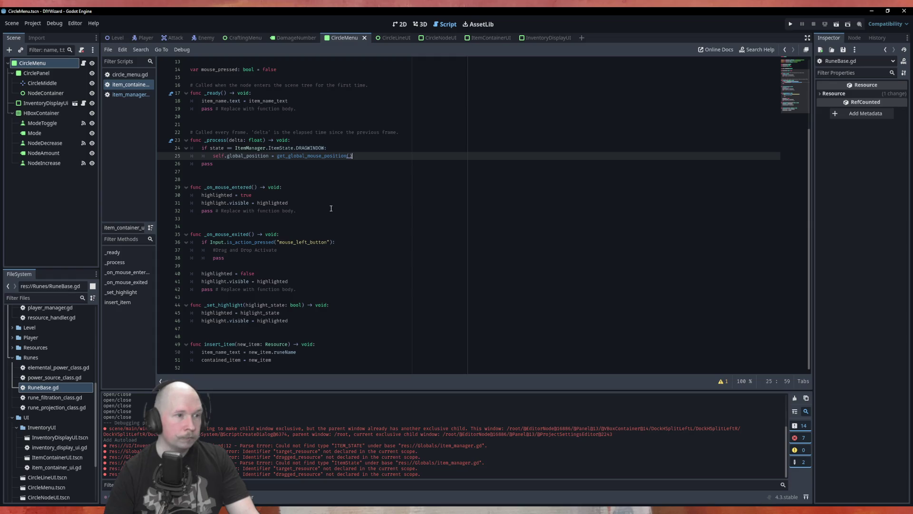
click(312, 189)
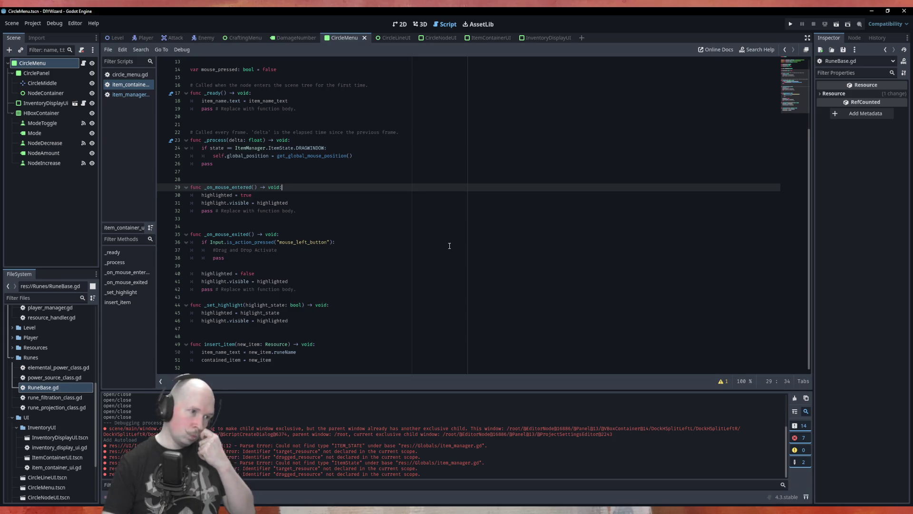
key(Return)
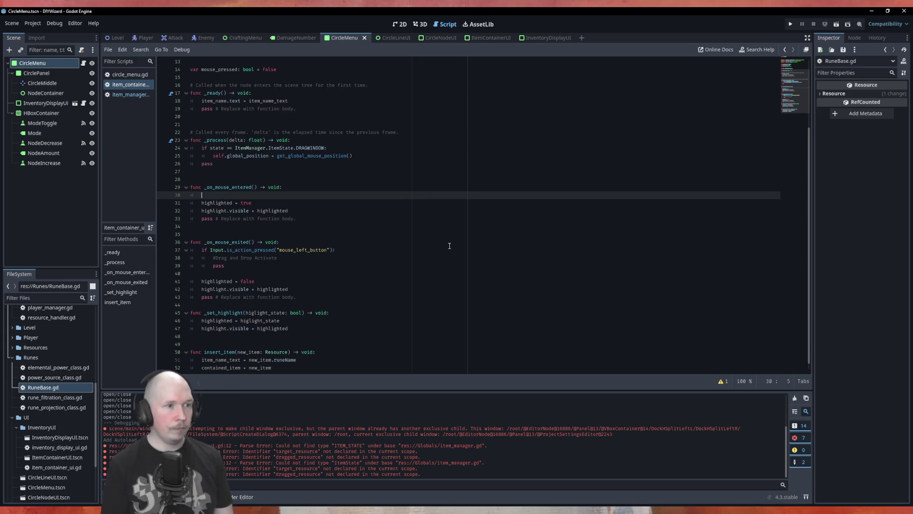
text(if state)
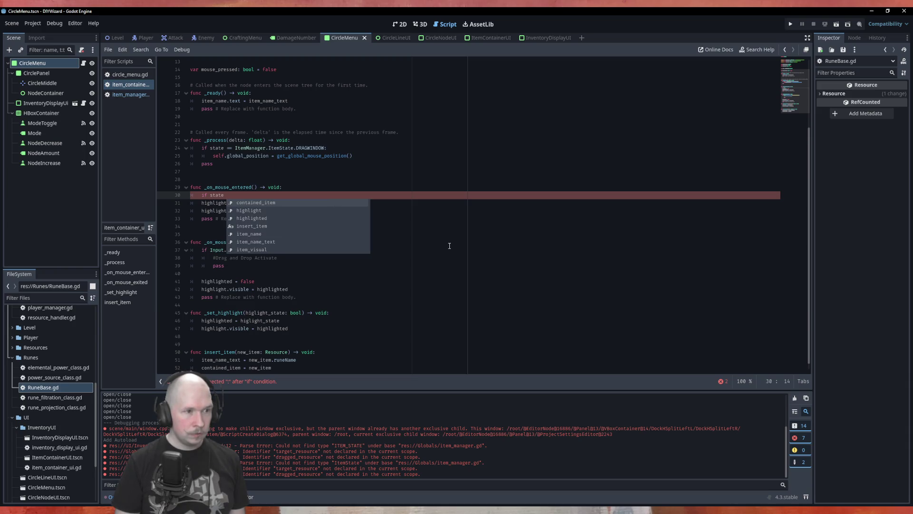
text( == )
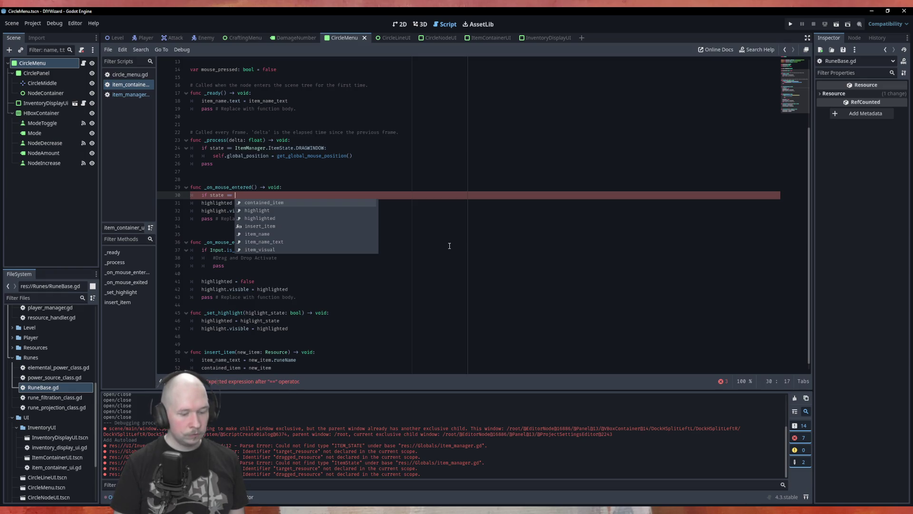
text(Item)
key(Down)
key(Return)
text(Item)
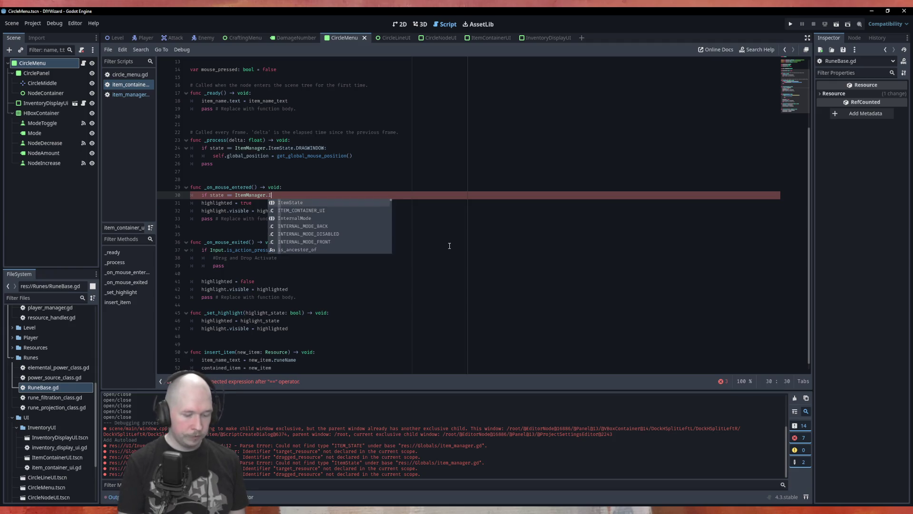
key(Return)
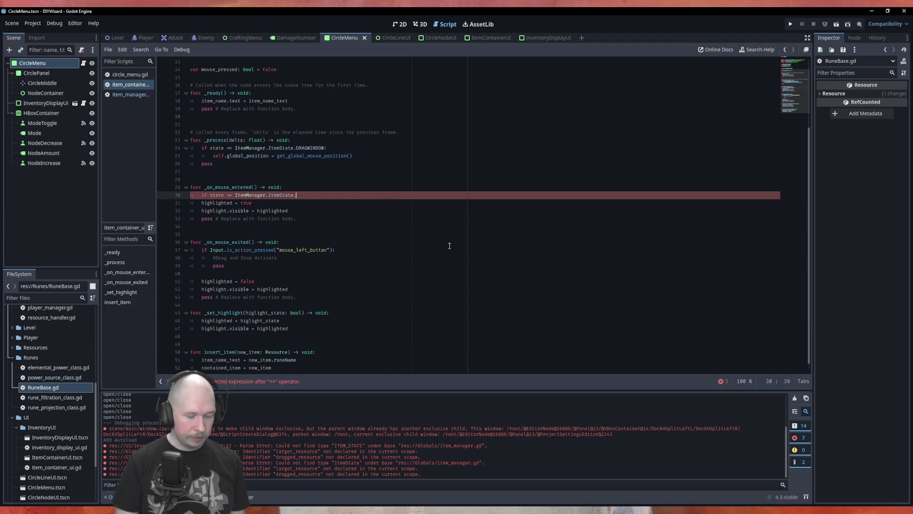
key(Return)
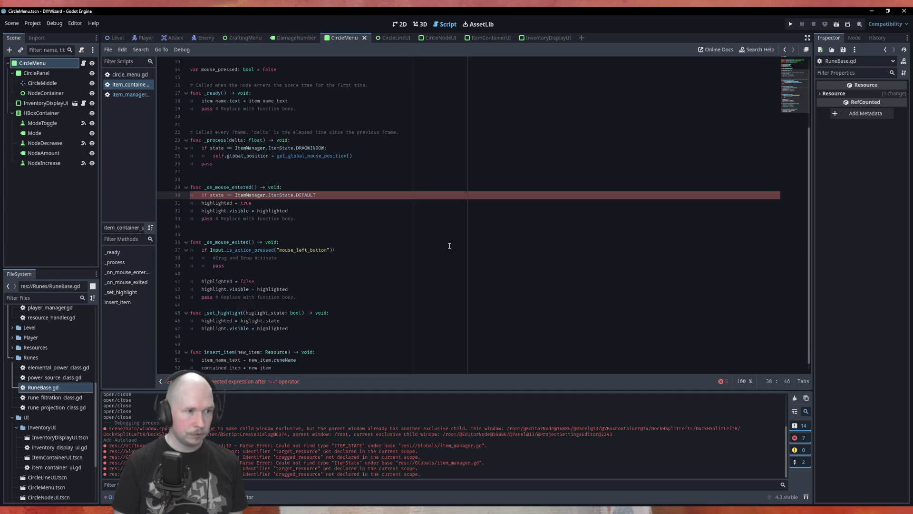
Call _set_highlight(true) inside the if block and delete the old highlight and pass lines
key(Return)
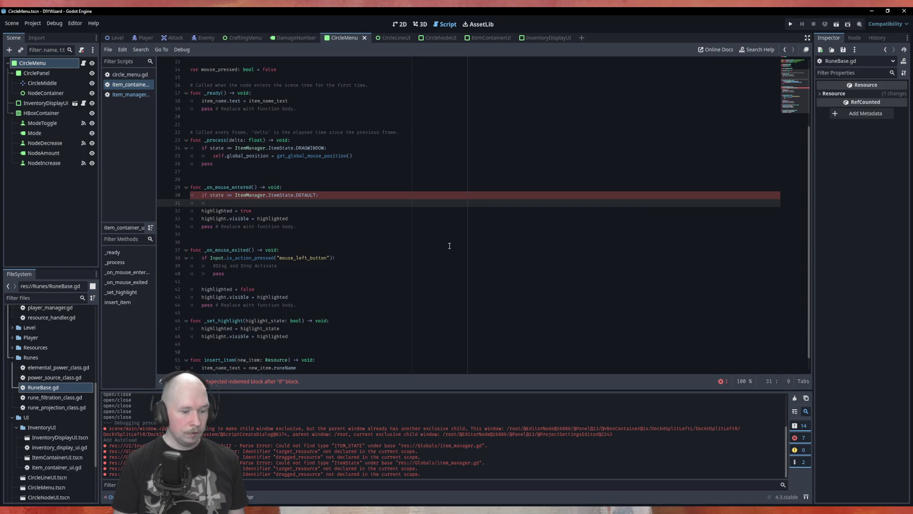
text(set)
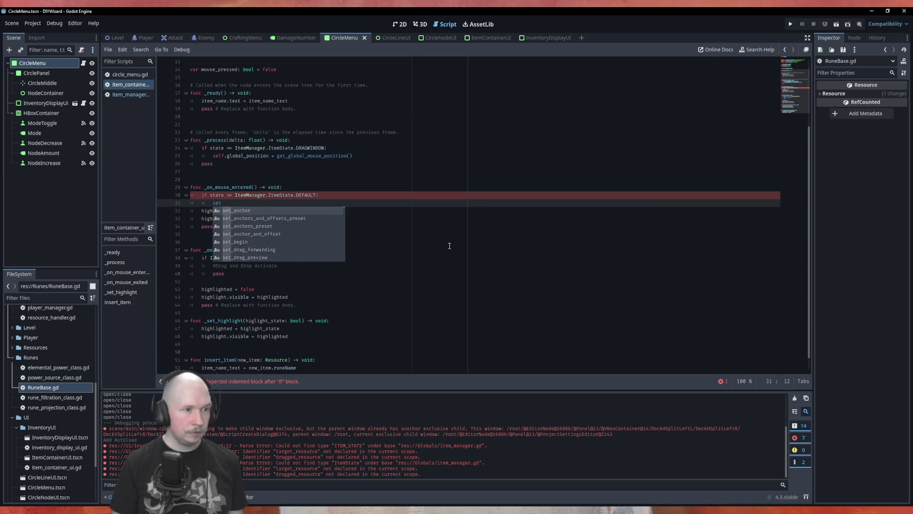
text(_hi)
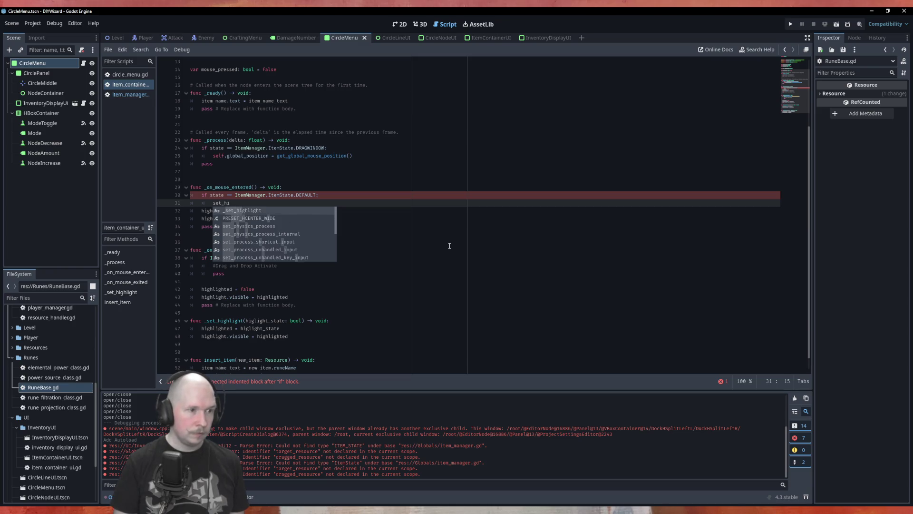
key(Return)
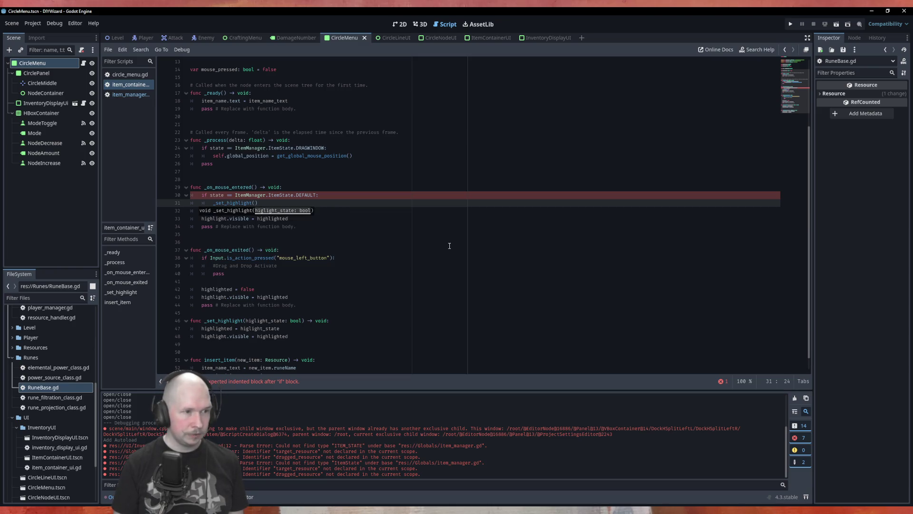
text(true)
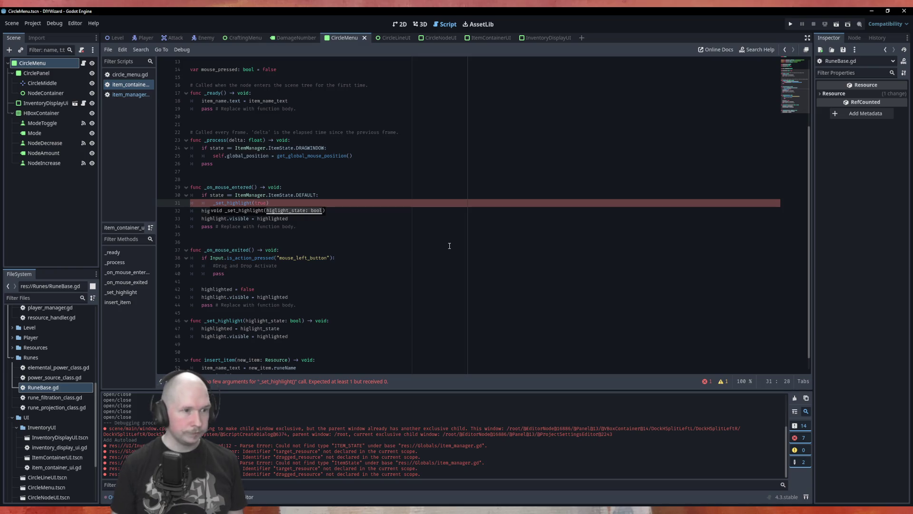
key(Down)
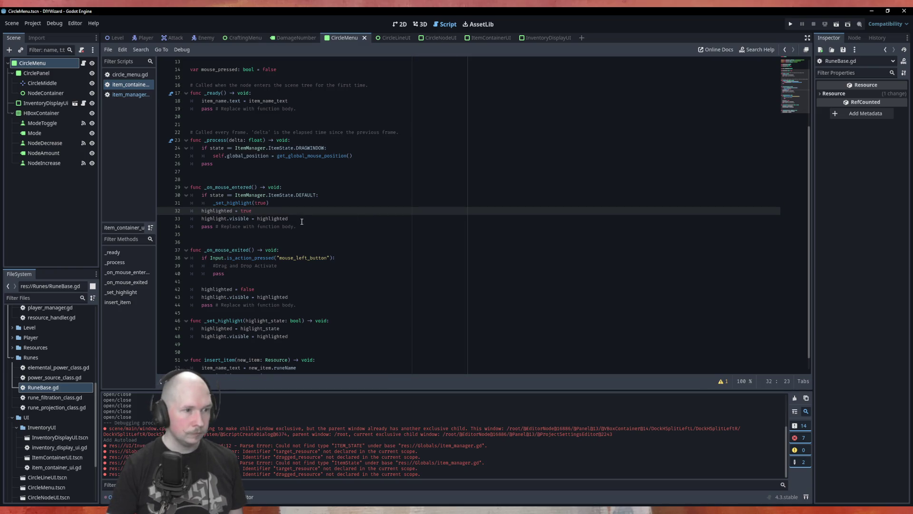
drag(297, 226, 193, 211)
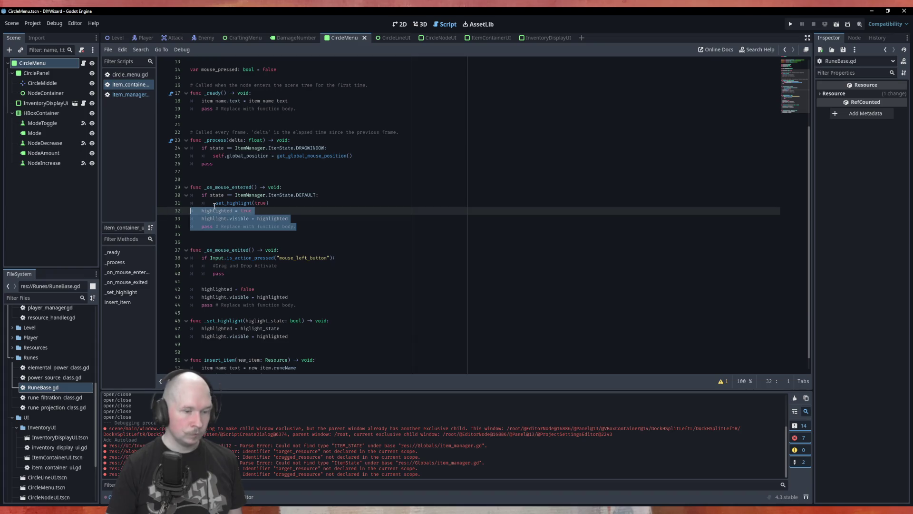
key(BackSpace)
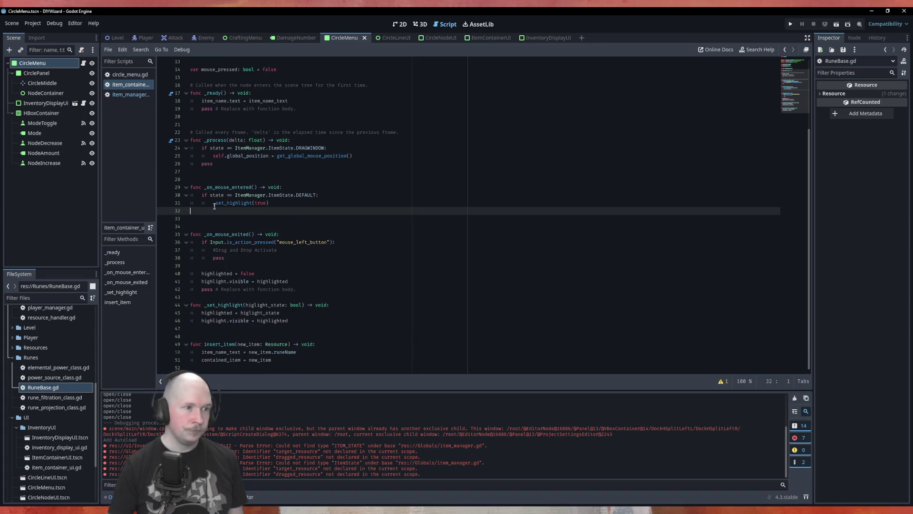
click(308, 233)
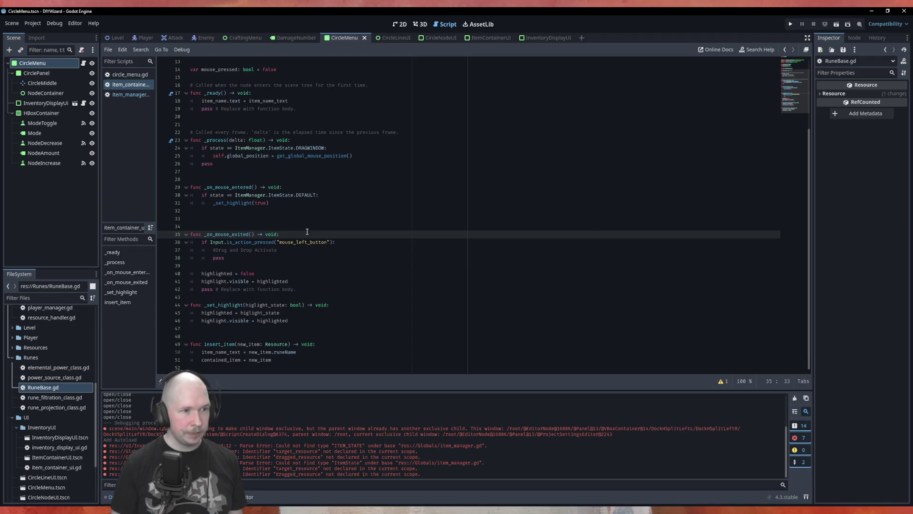
In _on_mouse_exited, add 'elif state == ItemManager.ItemState.HIGHLIGHTED' after the pass line
key(Return)
text(if)
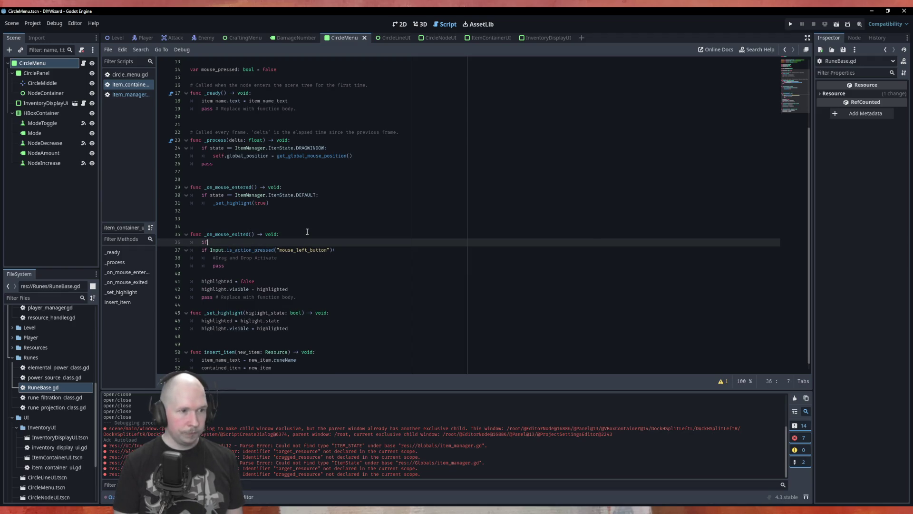
key(BackSpace)
key(BackSpace)
key(BackSpace)
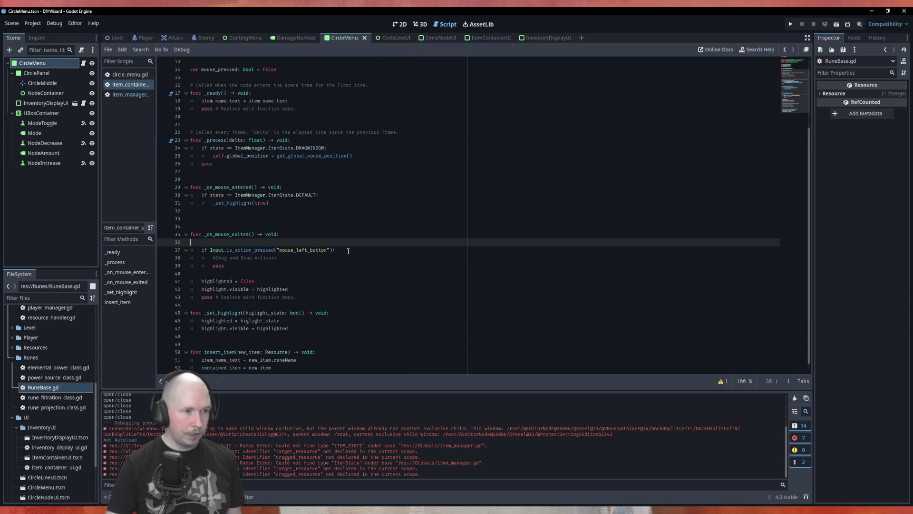
key(BackSpace)
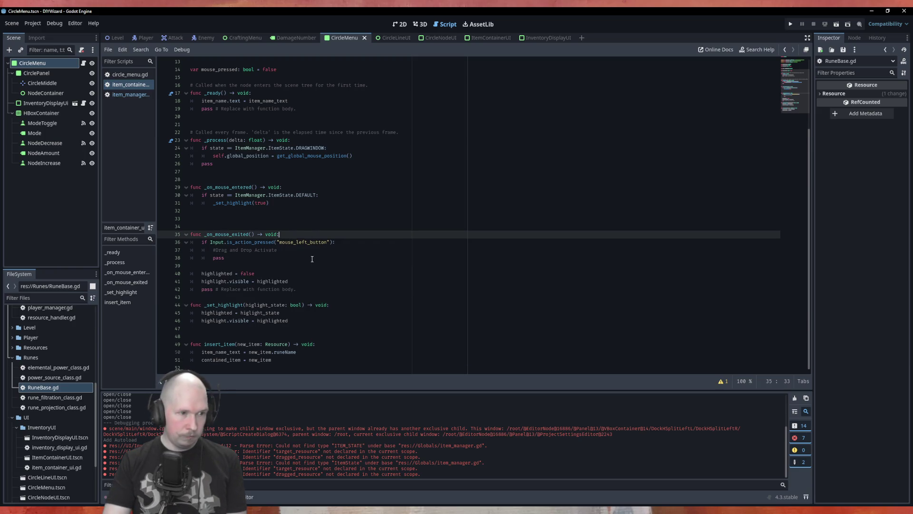
click(330, 255)
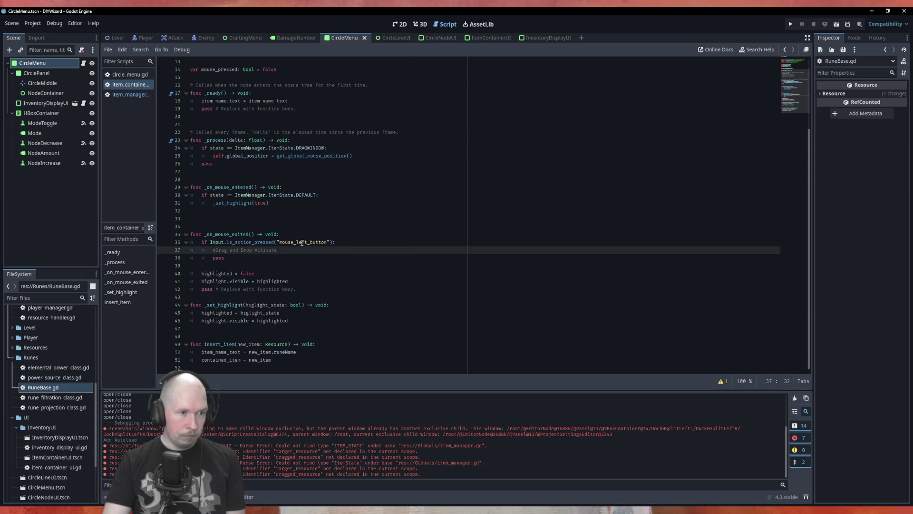
click(241, 260)
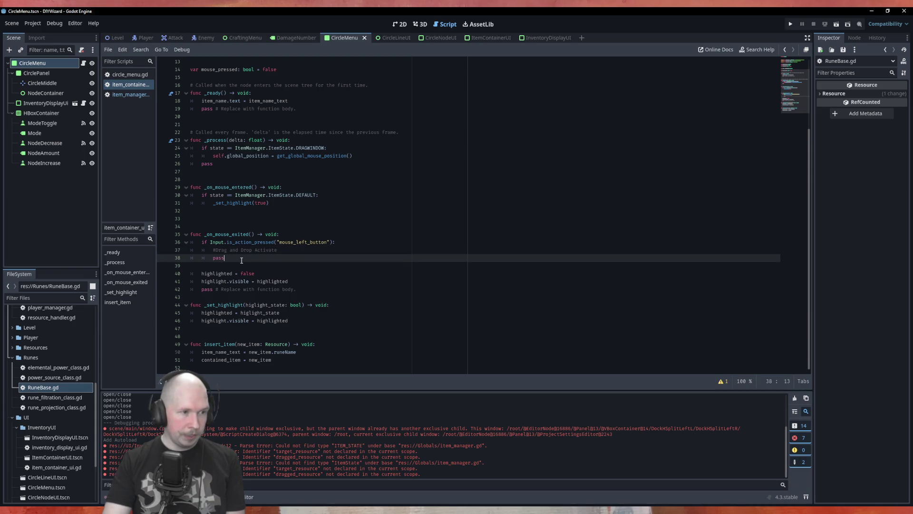
key(Return)
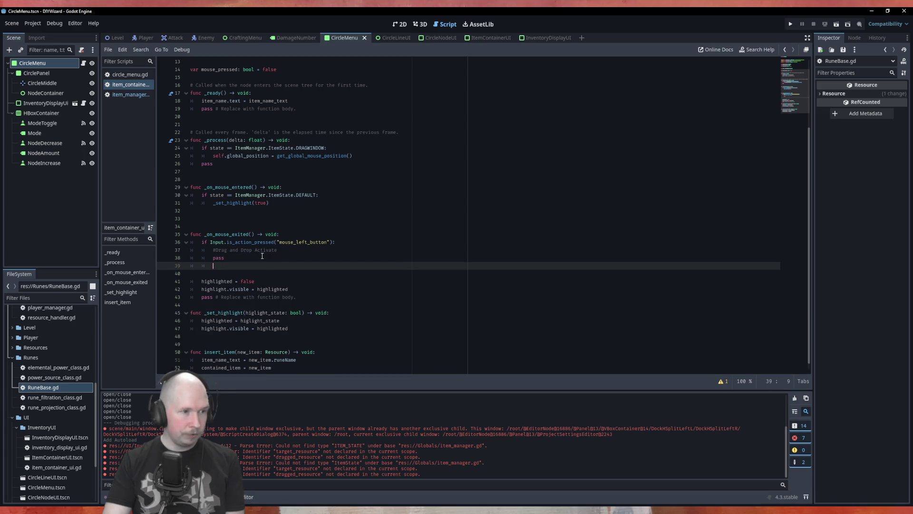
text(elif )
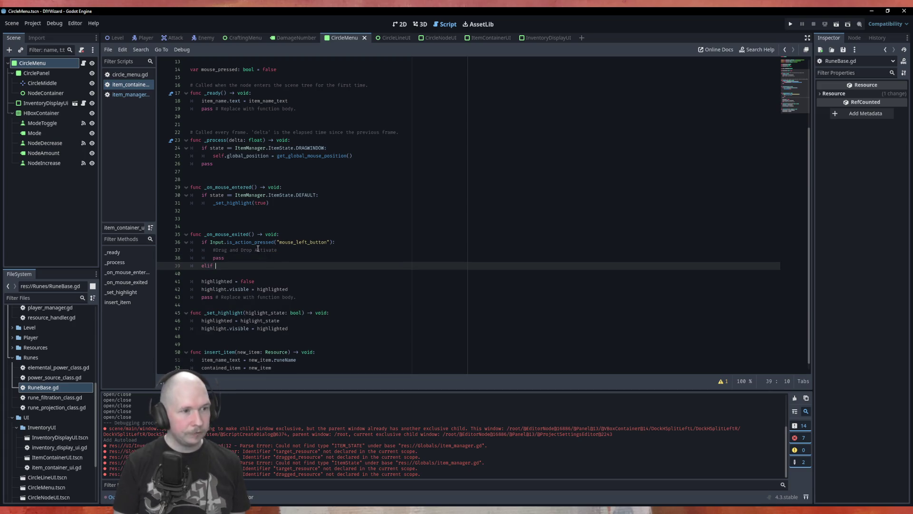
text(stat)
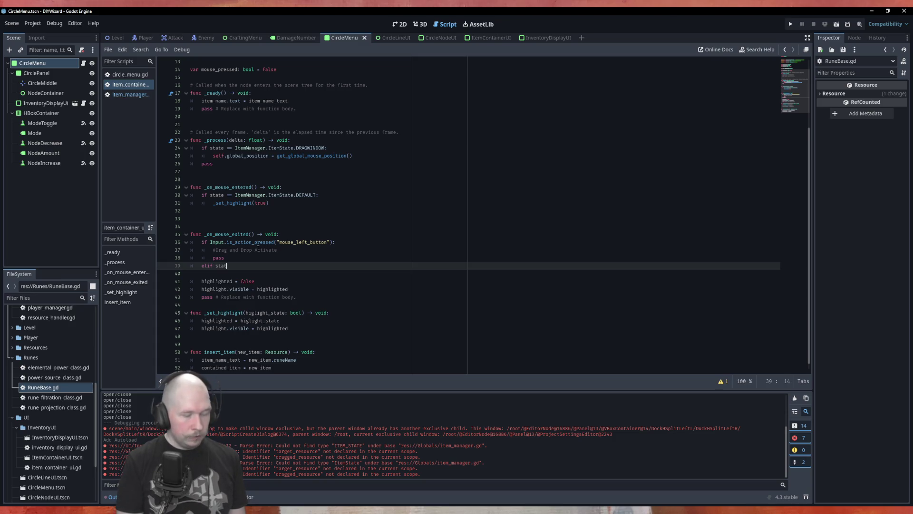
text(e ==)
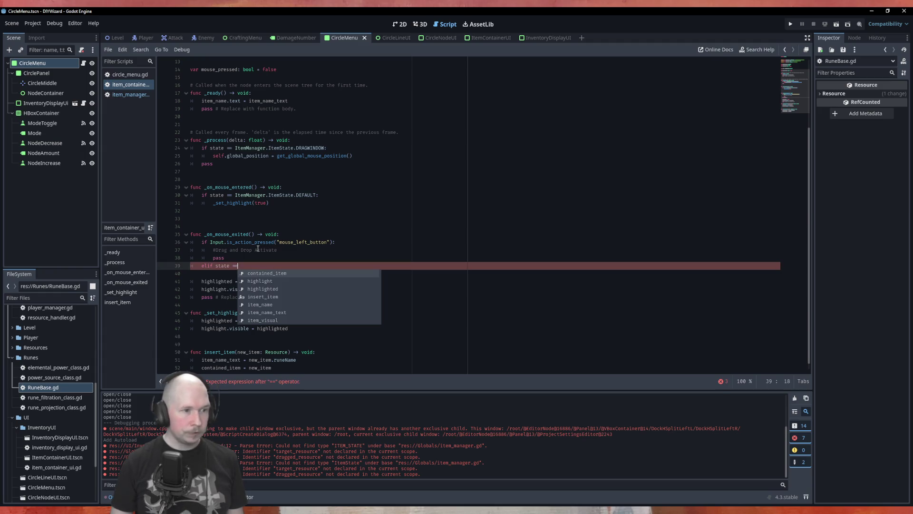
text(Item)
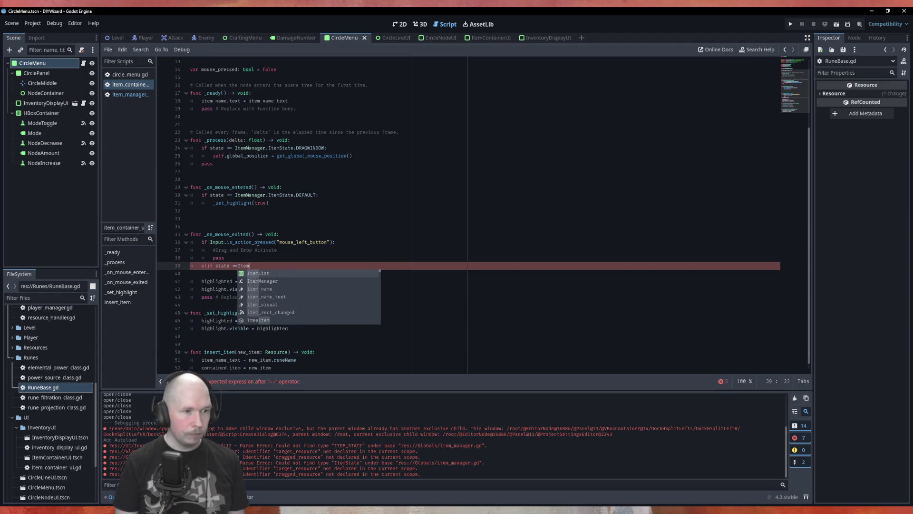
key(Down)
key(Return)
text(.Item)
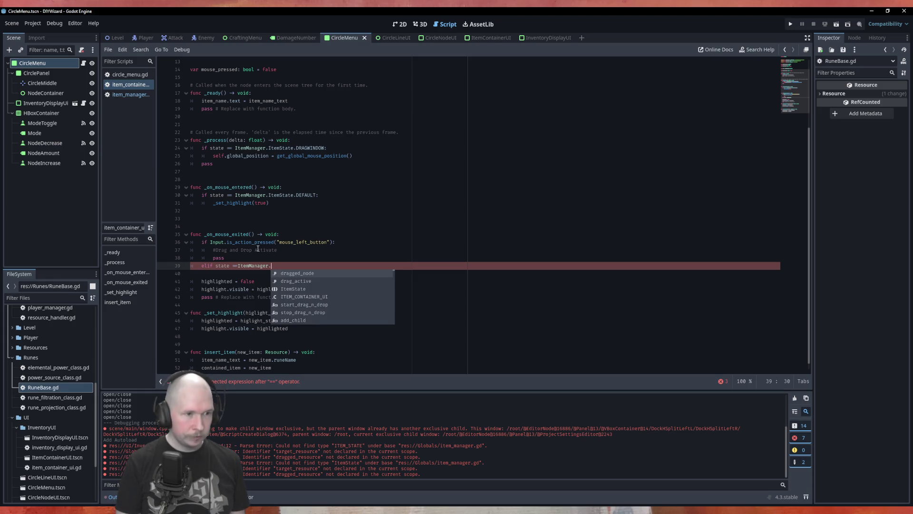
key(Return)
text(.)
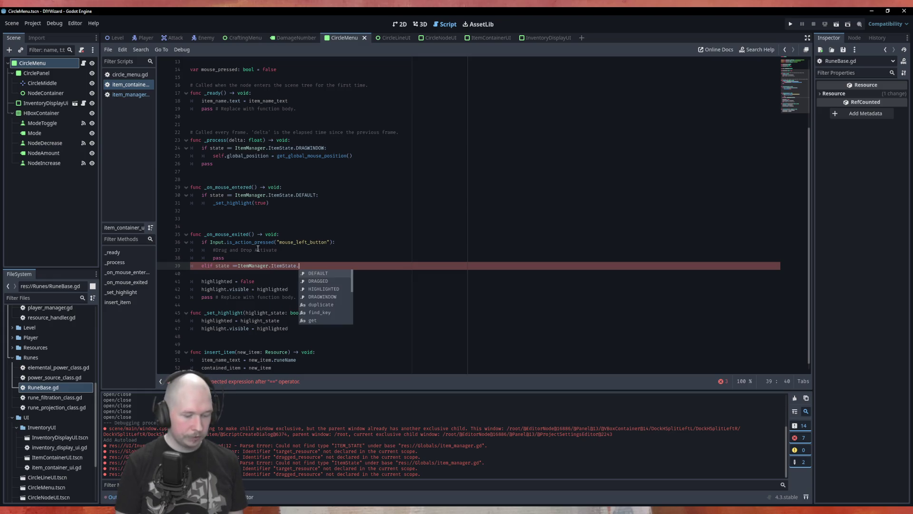
text(HI)
key(Return)
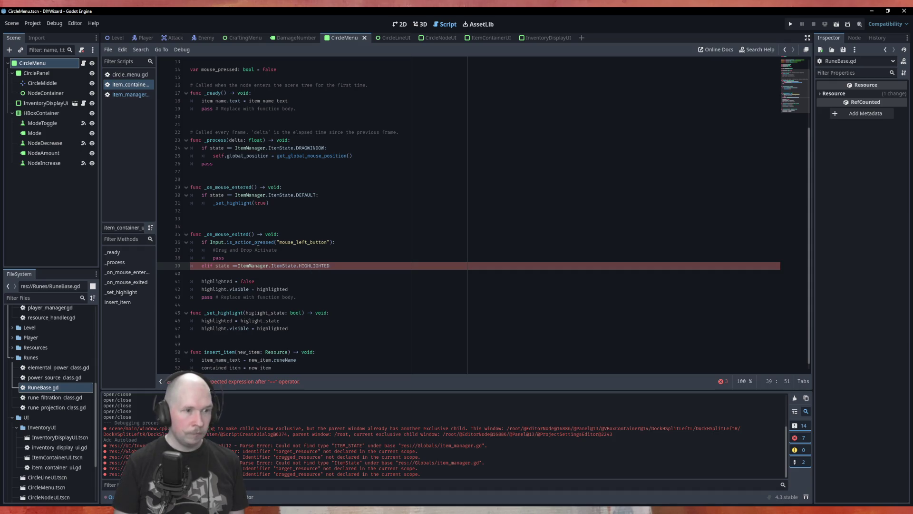
Call _set_highlight(false) under the elif, correcting the misspelled 'false'
key(Down)
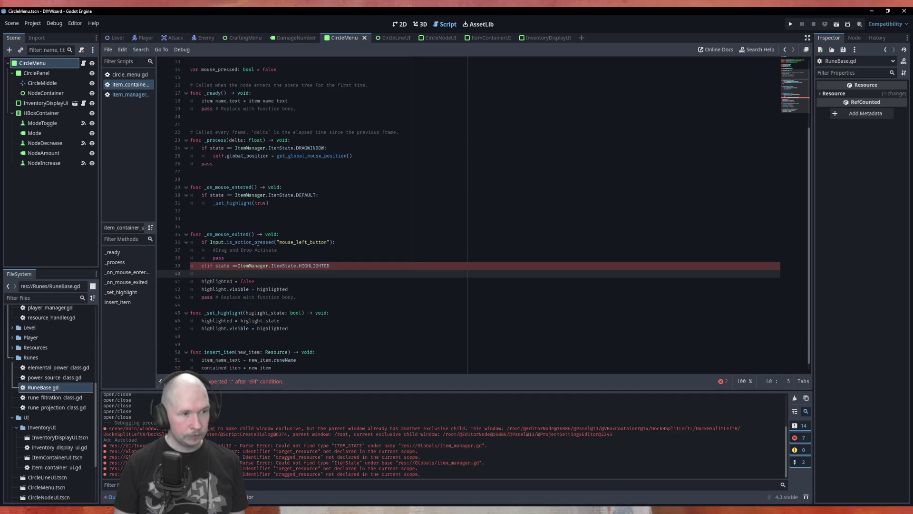
text(se)
key(BackSpace)
key(BackSpace)
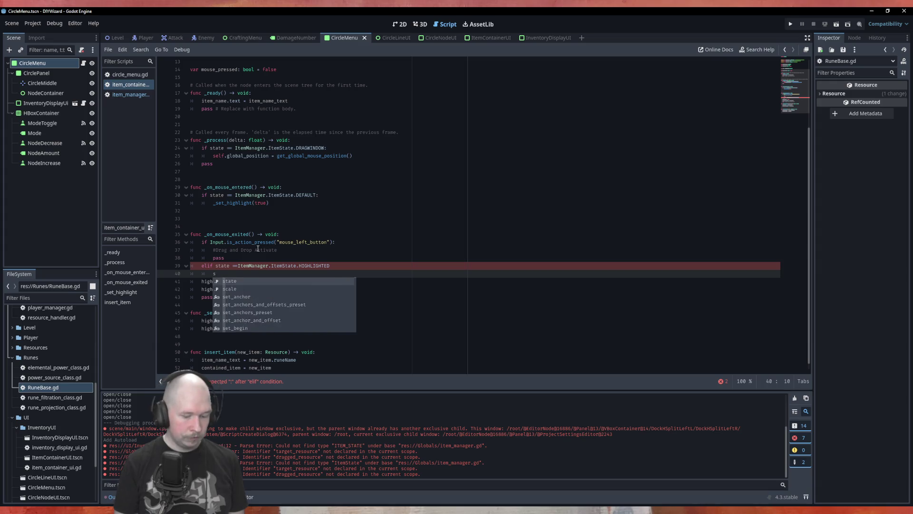
text(_se)
key(Return)
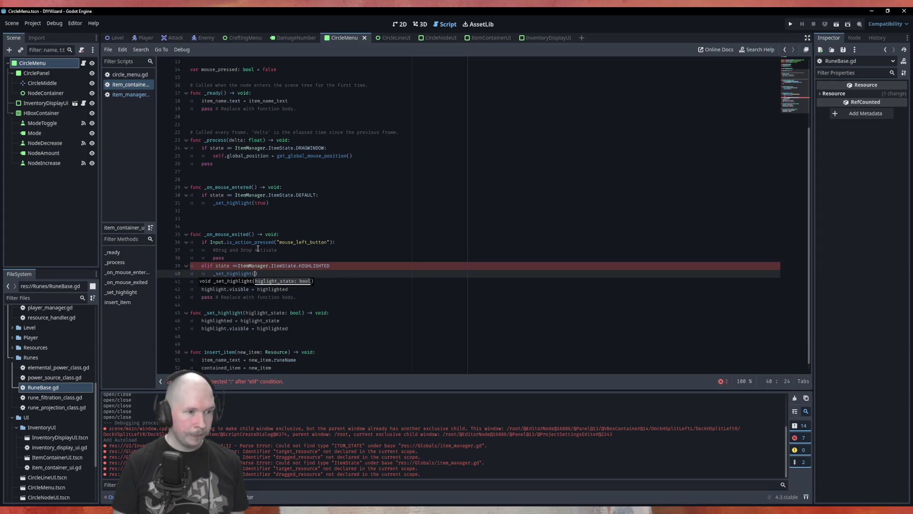
text(flase)
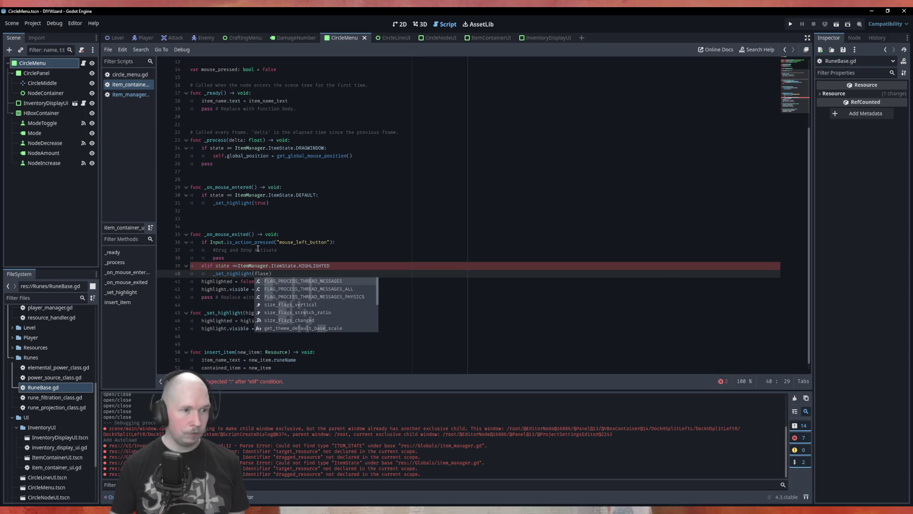
key(Left)
key(Left)
key(Left)
key(Delete)
key(Left)
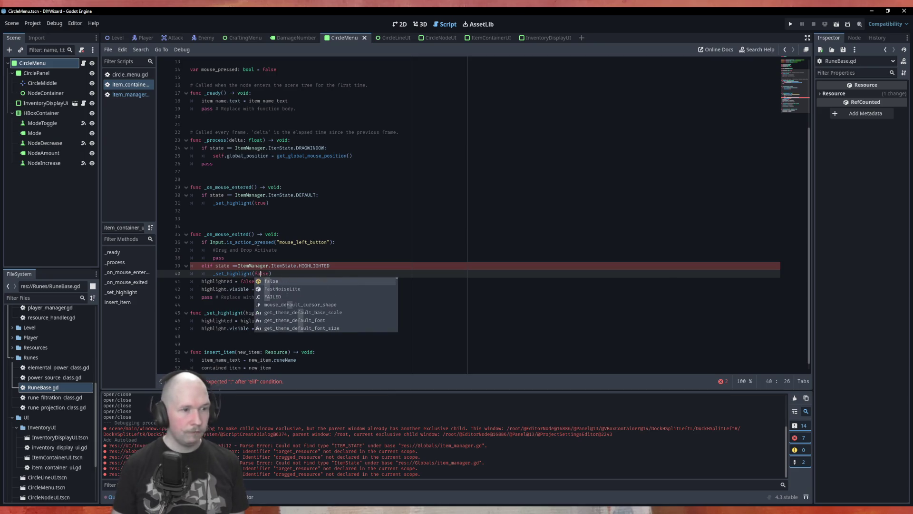
text(a)
Delete the old highlight-reset lines and add a blank line in the _set_highlight body
drag(295, 298, 164, 282)
key(BackSpace)
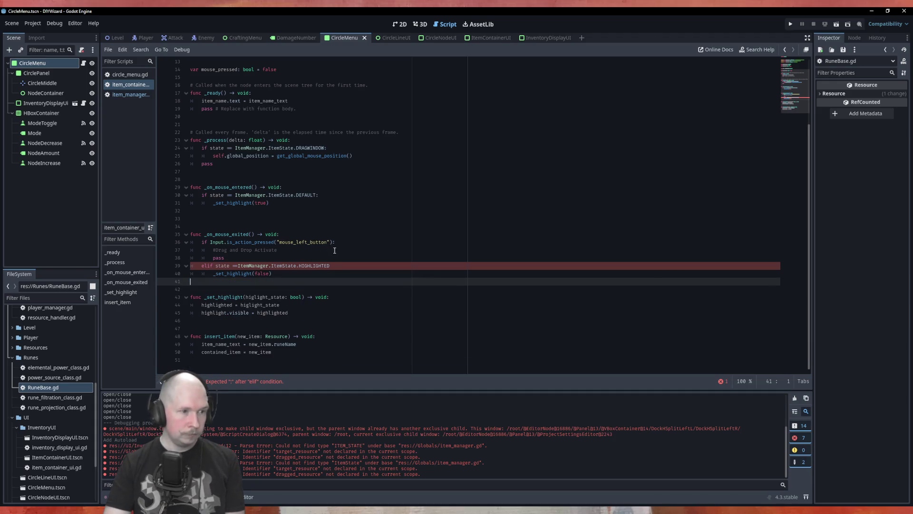
click(288, 306)
key(ctrl+shift+Return)
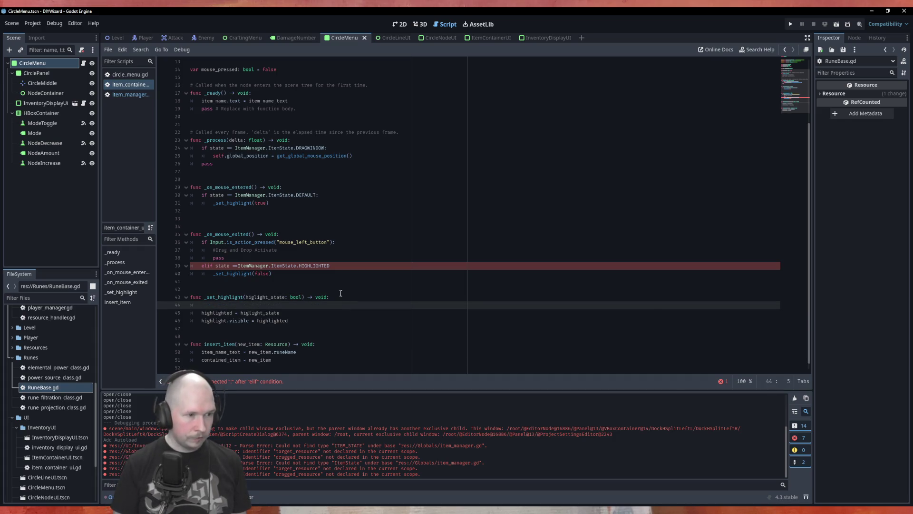
Add an 'if higlight_state = true' check at the end of _set_highlight
key(BackSpace)
key(BackSpace)
key(Down)
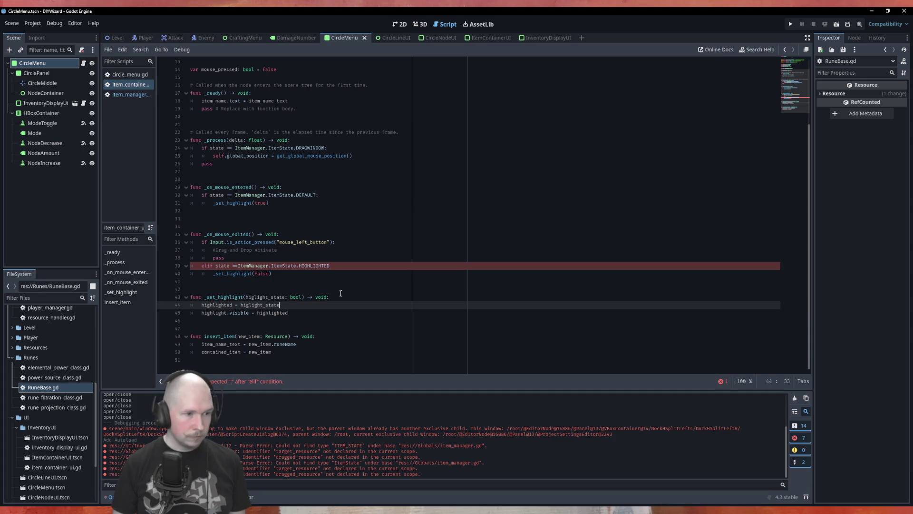
key(Down)
key(ctrl+Return)
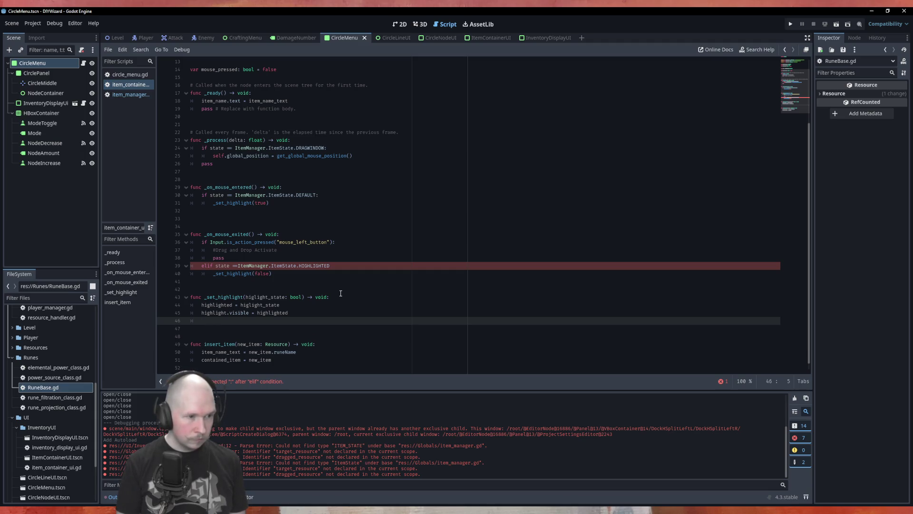
text(if )
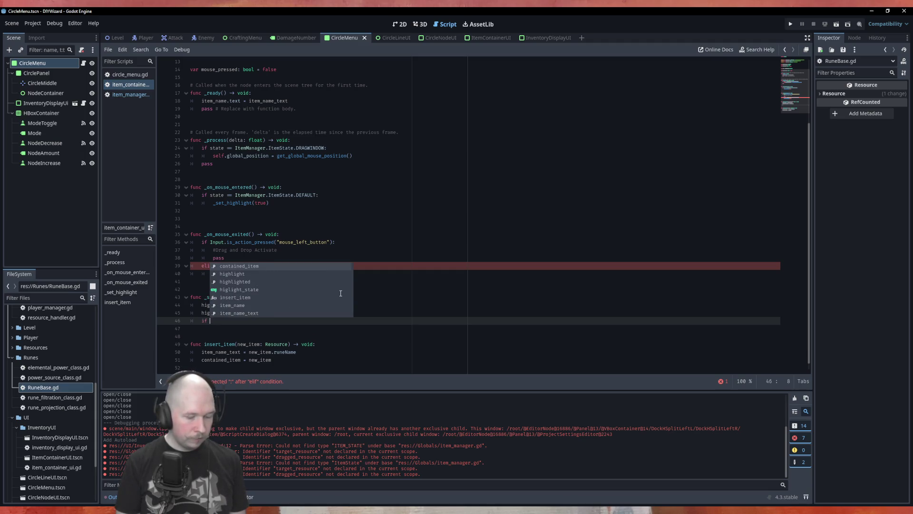
text(hi)
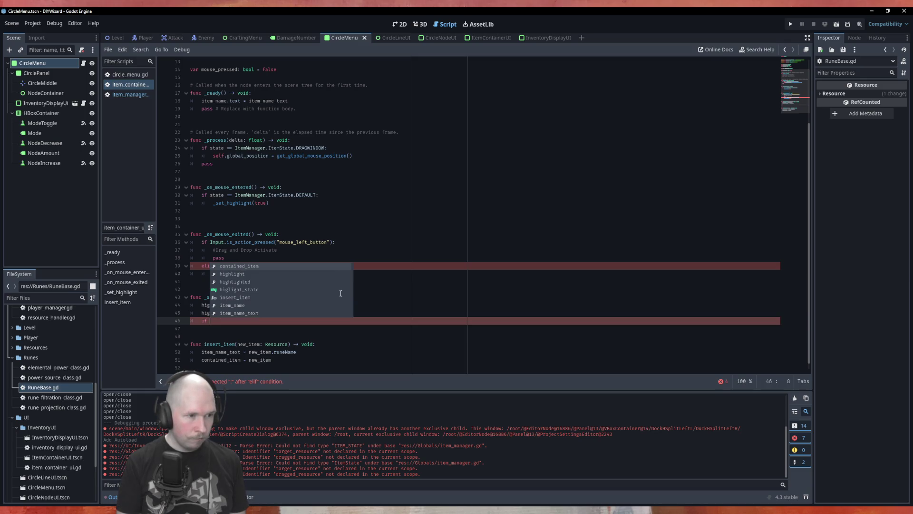
key(Down)
key(Down)
key(Return)
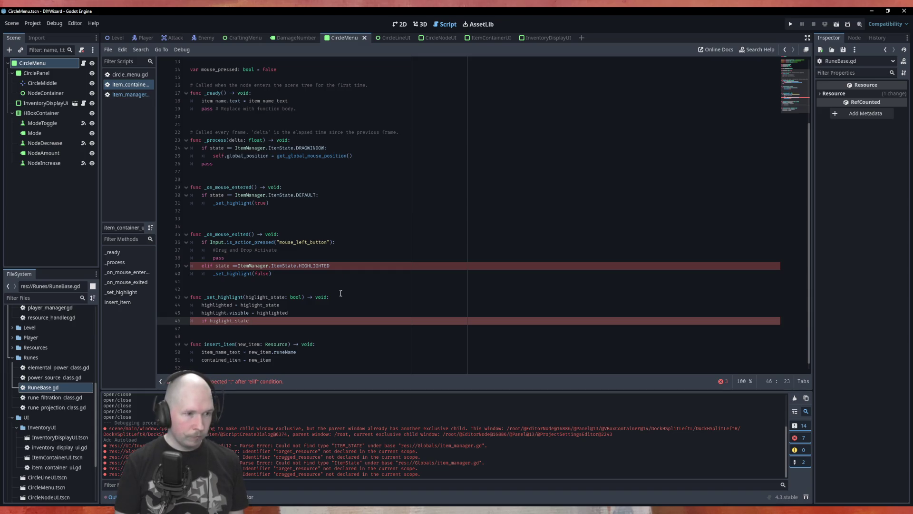
text( == true:)
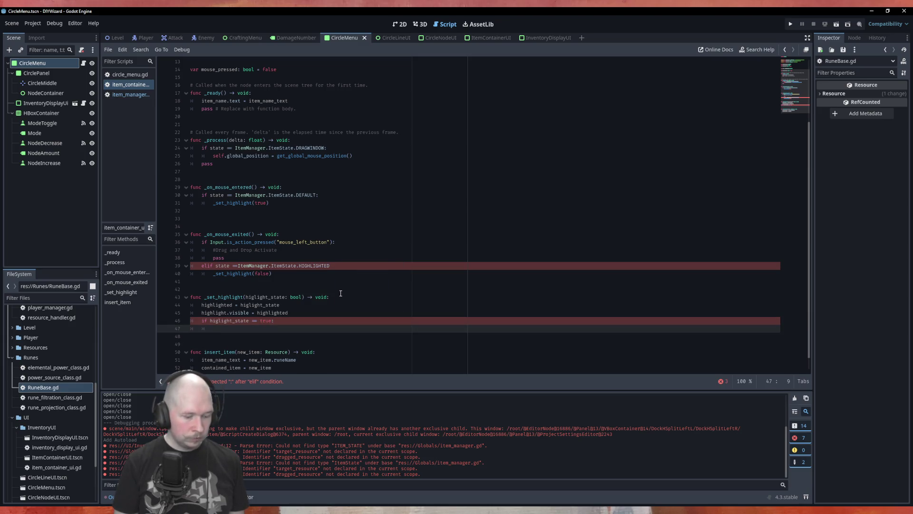
Inside that check, set state to ItemManager.ItemState.HIGHLIGHTED
text(st)
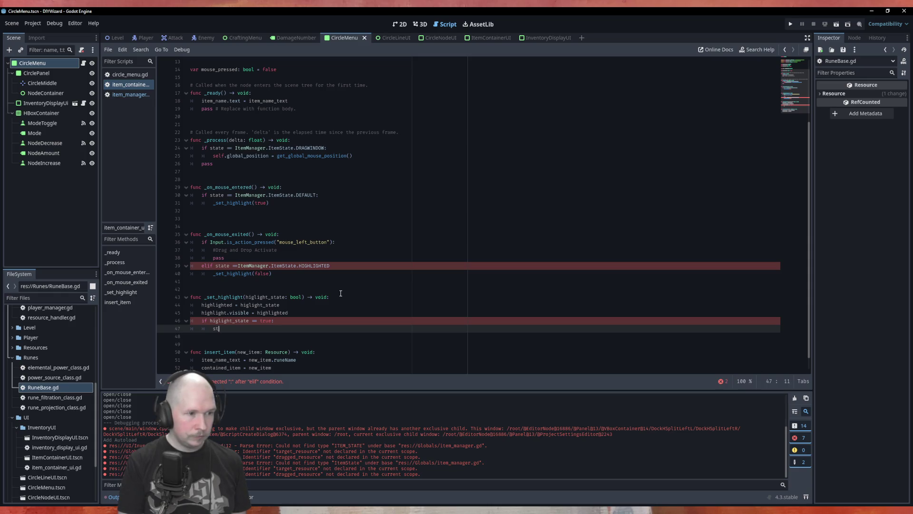
key(Return)
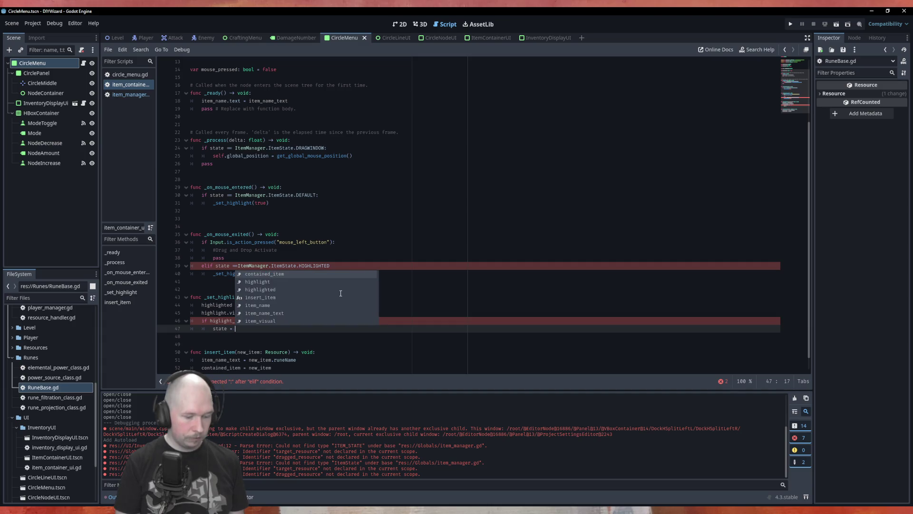
text(Item)
key(Down)
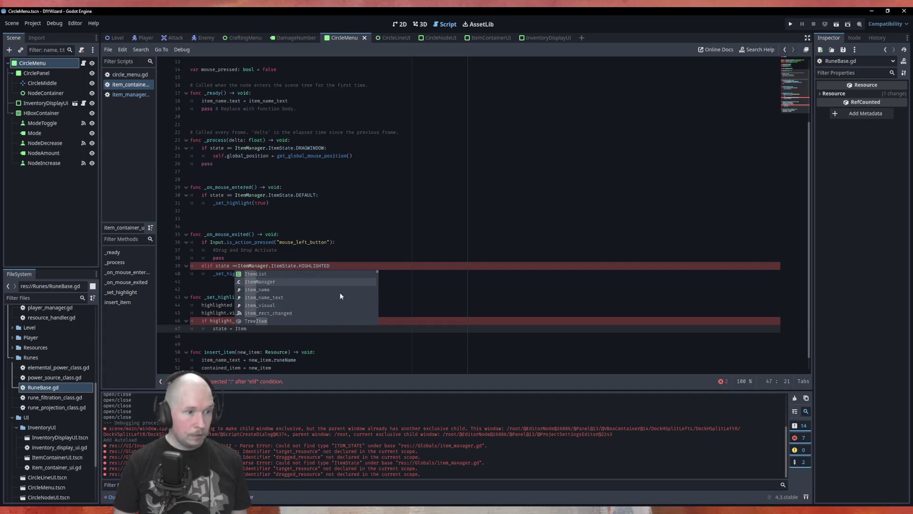
key(Return)
text(.Ite)
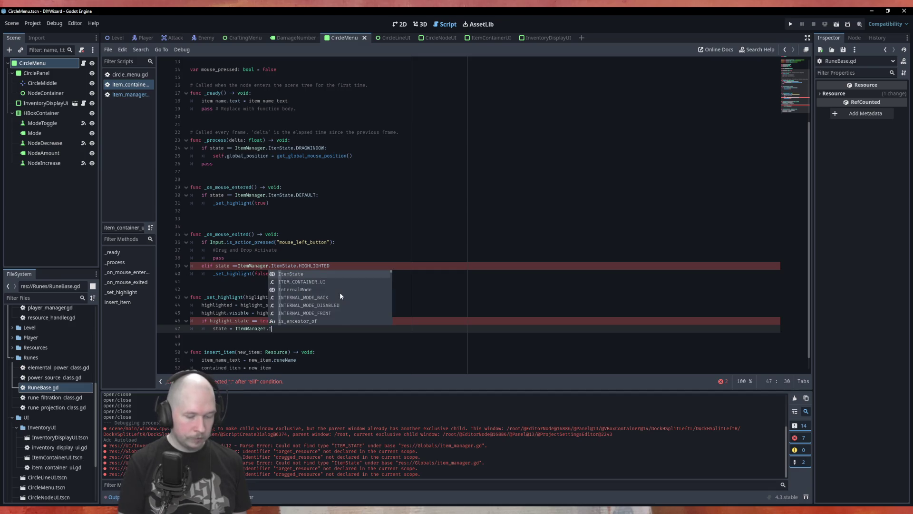
key(Return)
text(.)
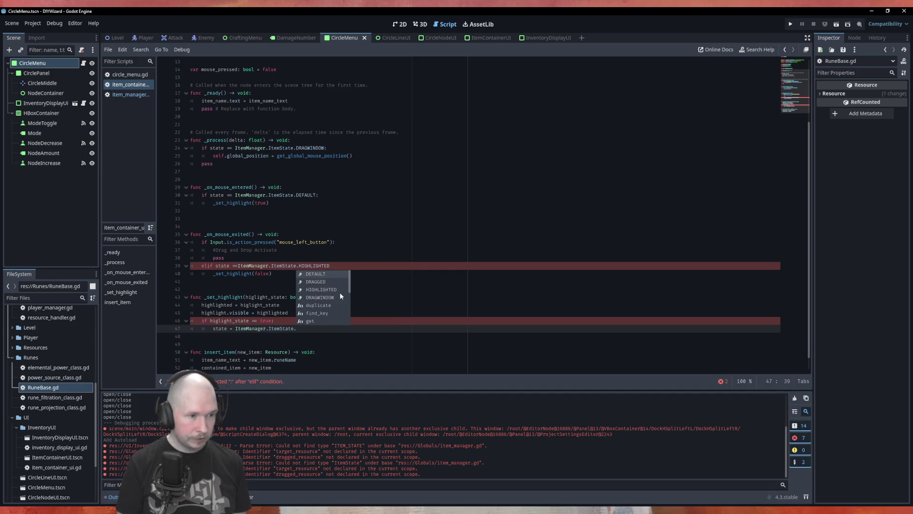
text(HIGHLIGHTED)
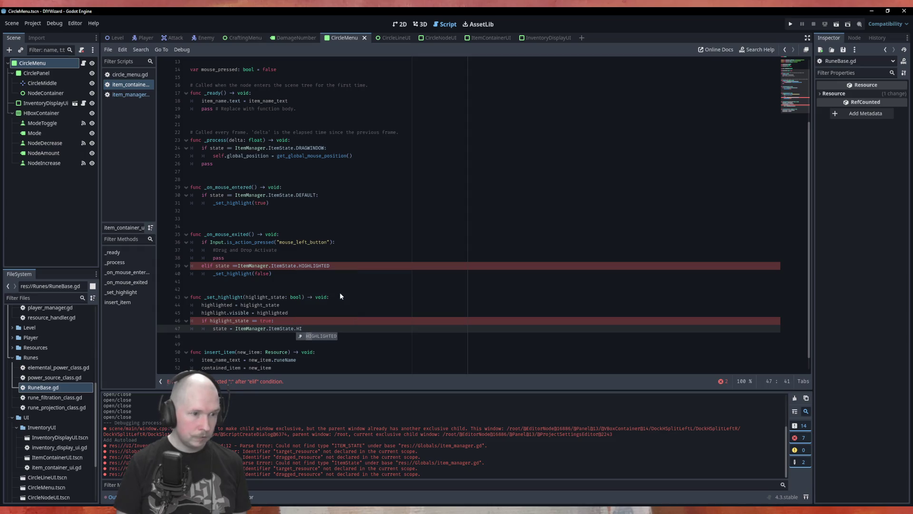
key(Return)
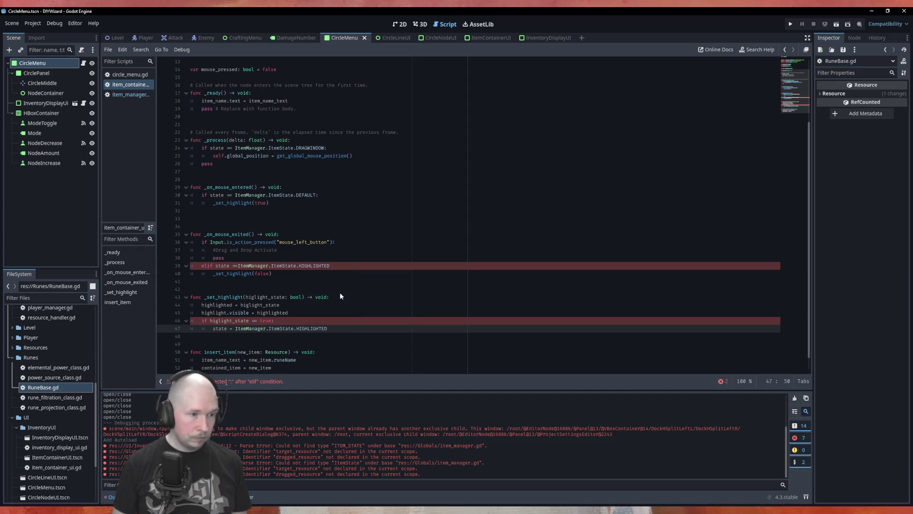
Add an else branch setting state to ItemManager.ItemState.DEFAULT, and save the script
key(ctrl+shift+d)
key(BackSpace)
key(BackSpace)
key(BackSpace)
key(BackSpace)
key(BackSpace)
key(BackSpace)
text(Def)
key(Return)
key(ctrl+shift+Return)
key(BackSpace)
text(else:)
key(ctrl+s)
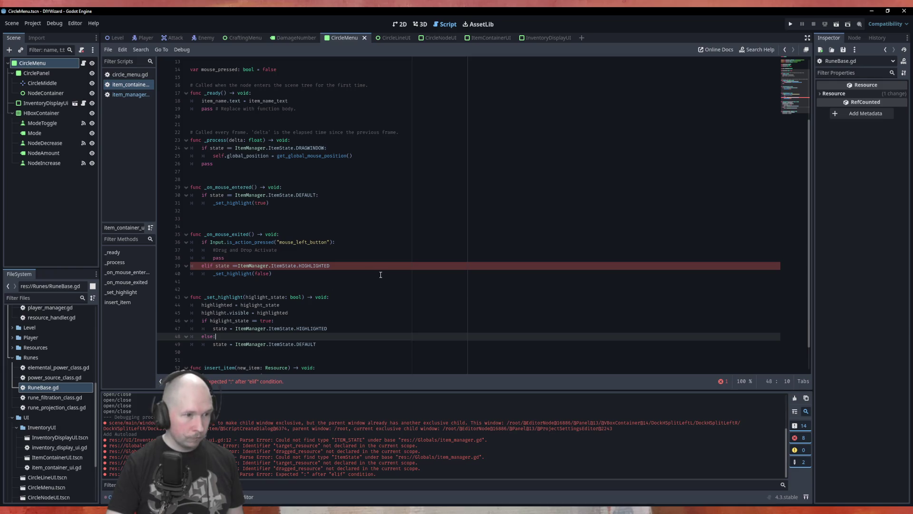
Add the missing colon to the elif HIGHLIGHTED line and run the project with F5
click(234, 266)
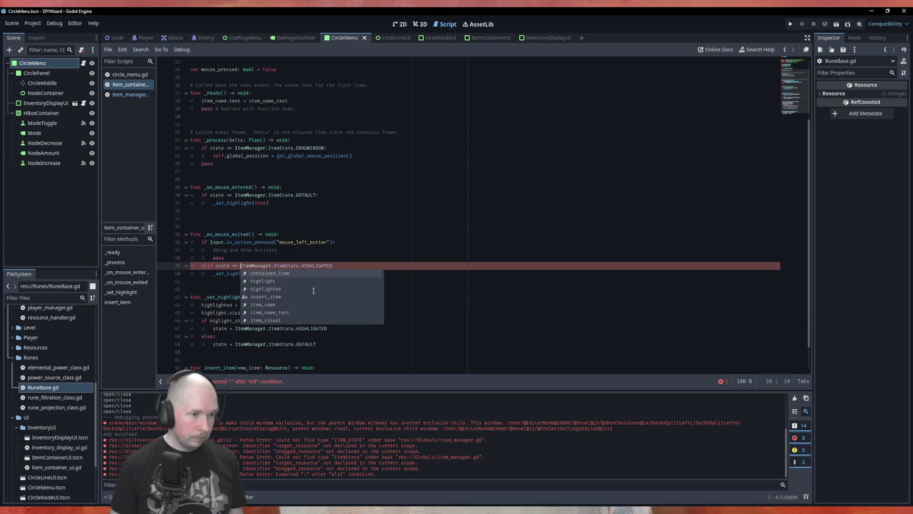
key(End)
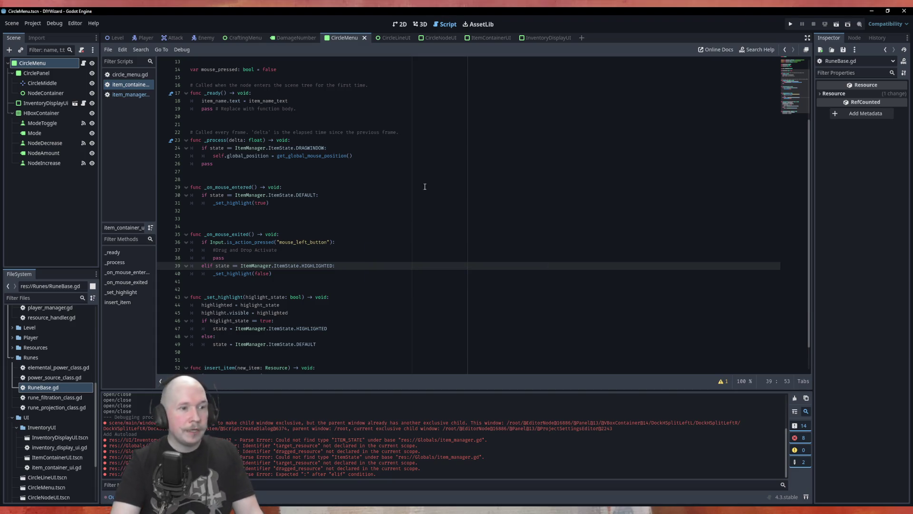
key(F5)
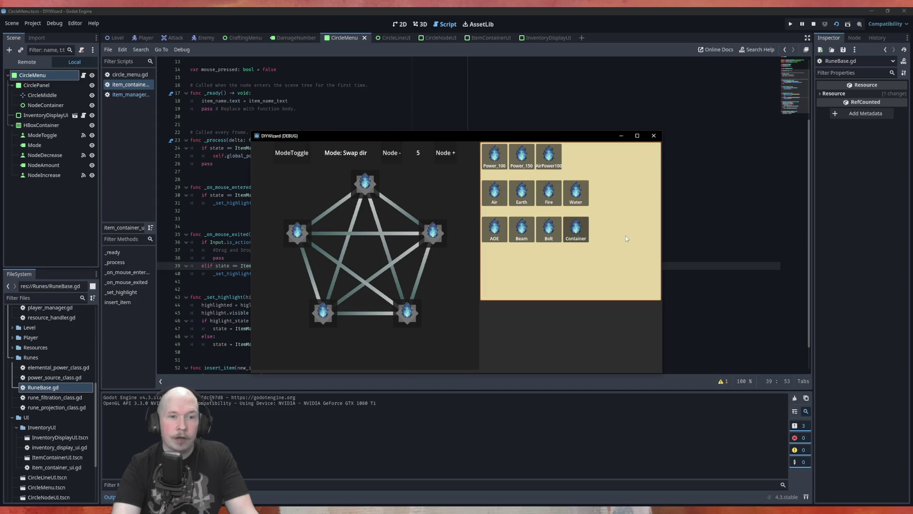
Close the DIYWizard (DEBUG) game window and scroll the script down slightly
click(654, 136)
scroll(332, 262, down, 1)
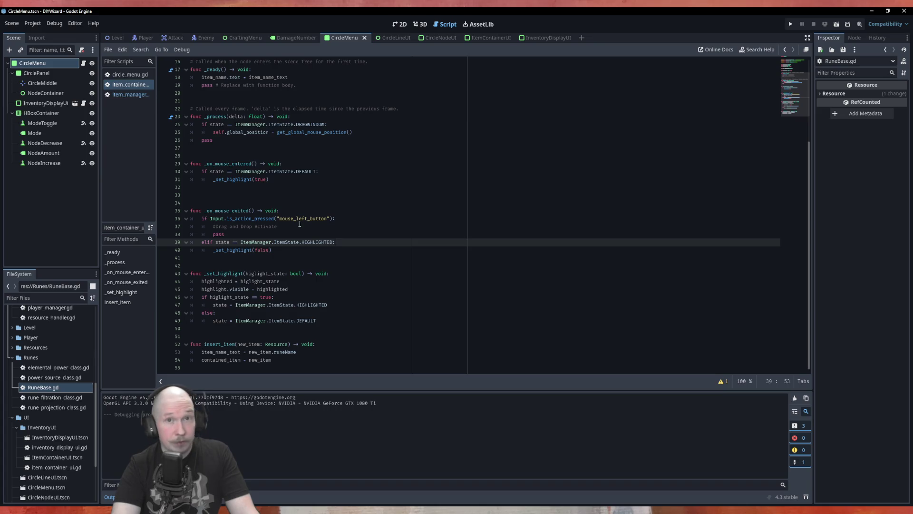
Open item_manager.gd from the Scripts list
click(355, 220)
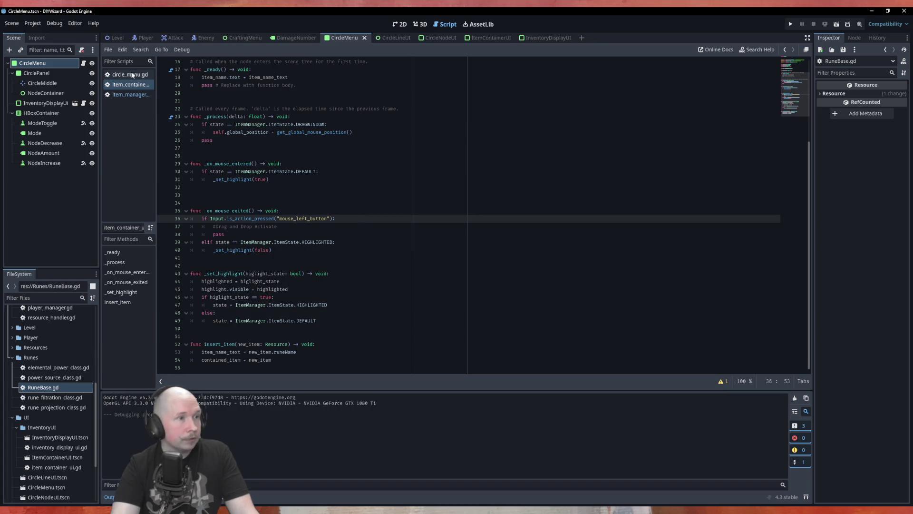
click(131, 94)
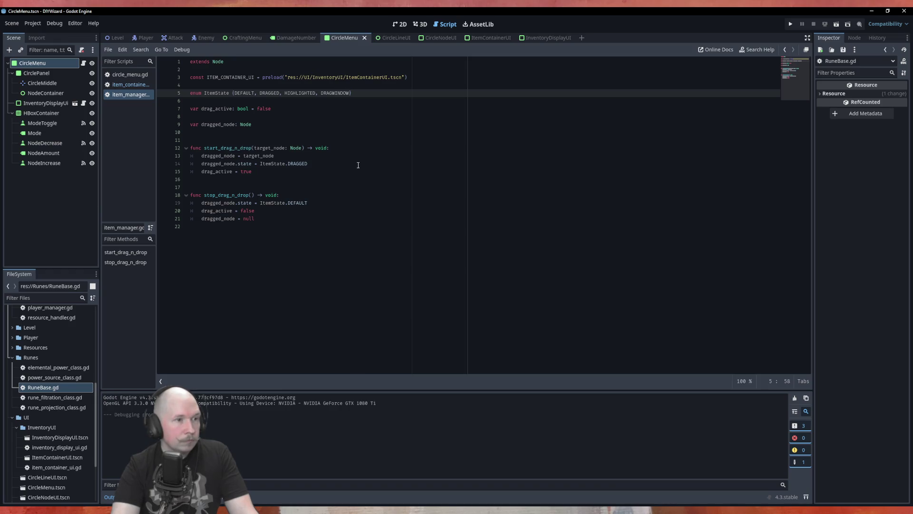
click(342, 169)
key(Return)
text(var)
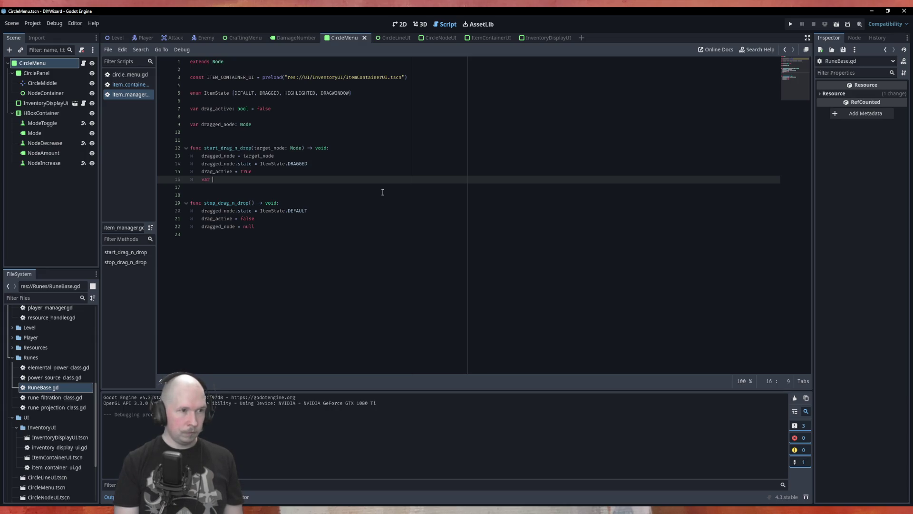
text( new)
key(BackSpace)
key(BackSpace)
key(BackSpace)
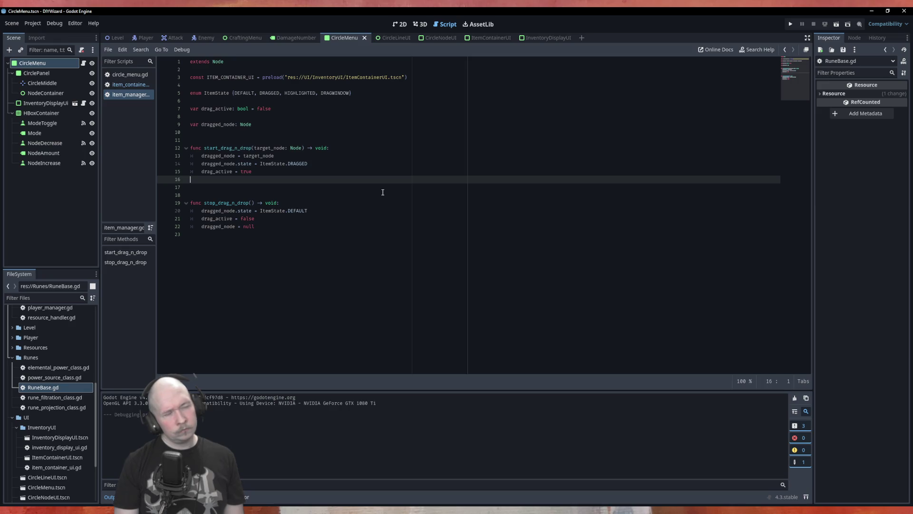
Declare 'var draw_window: Node' on line 10 below dragged_node
click(282, 133)
text(var dr)
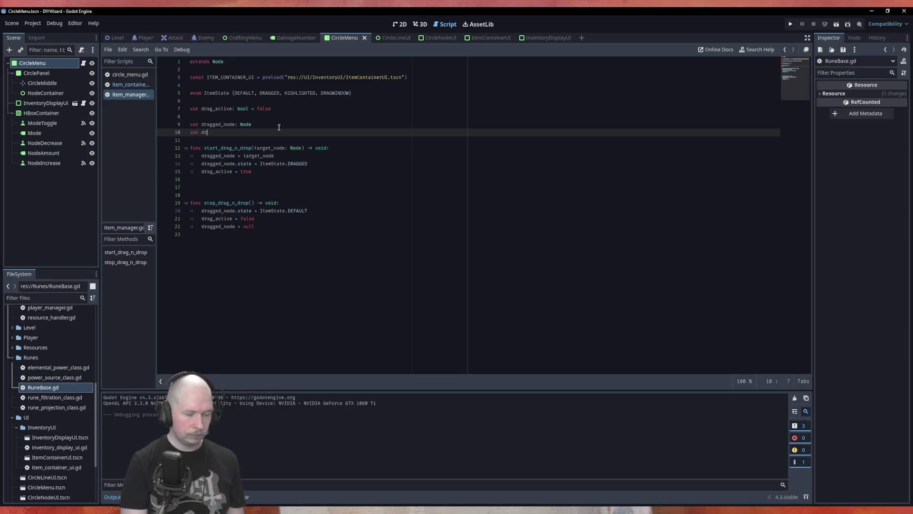
text(aw_window)
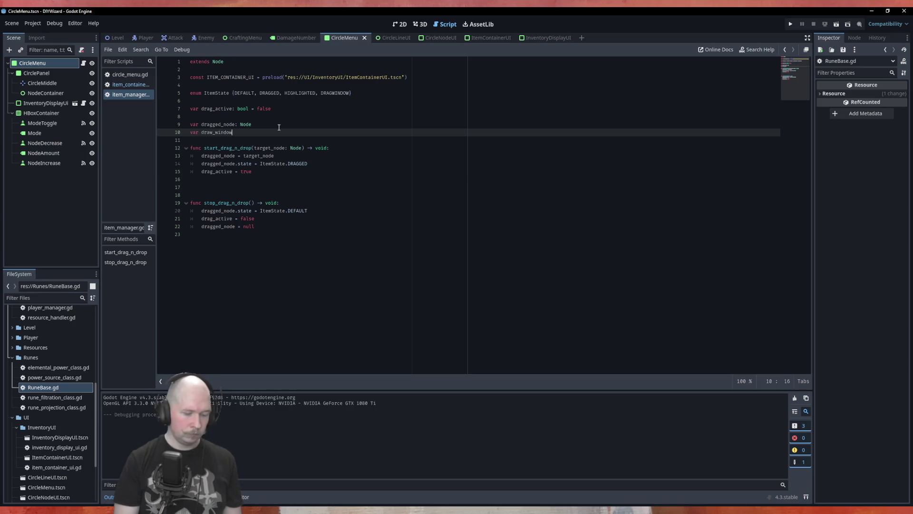
text(: Item)
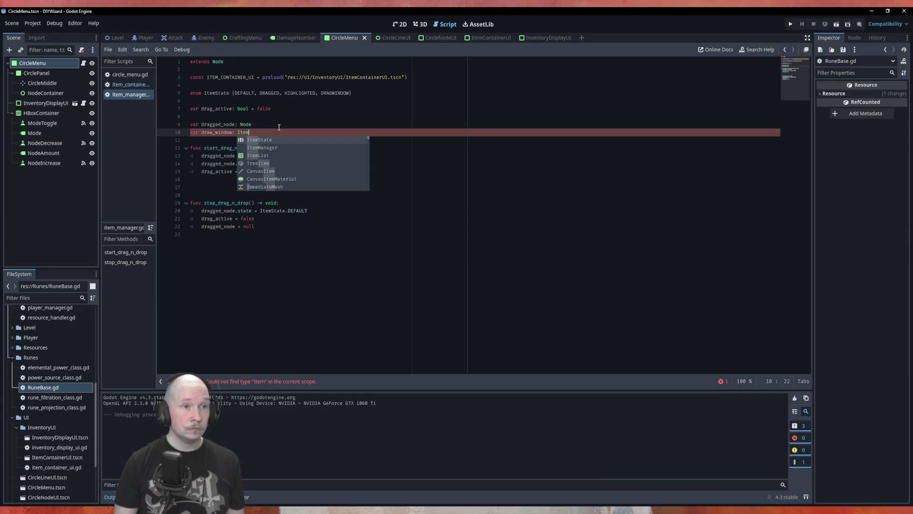
text(C)
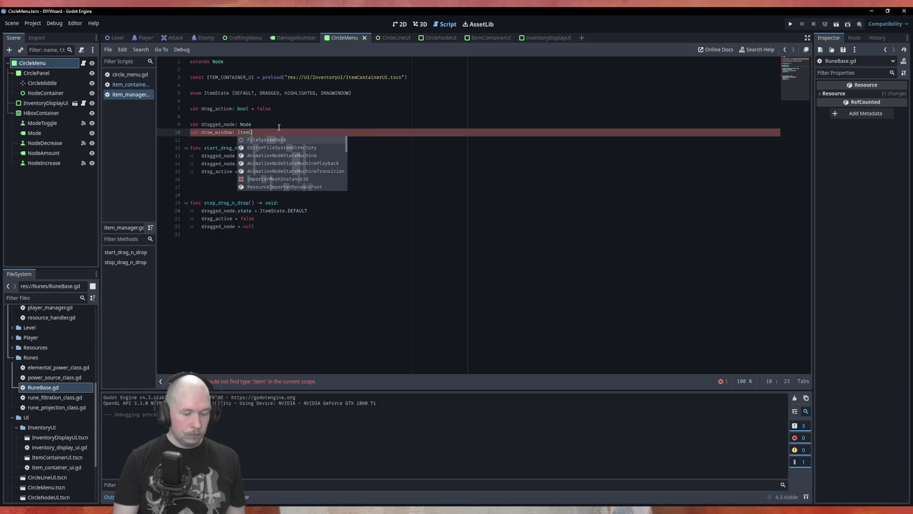
text(onta)
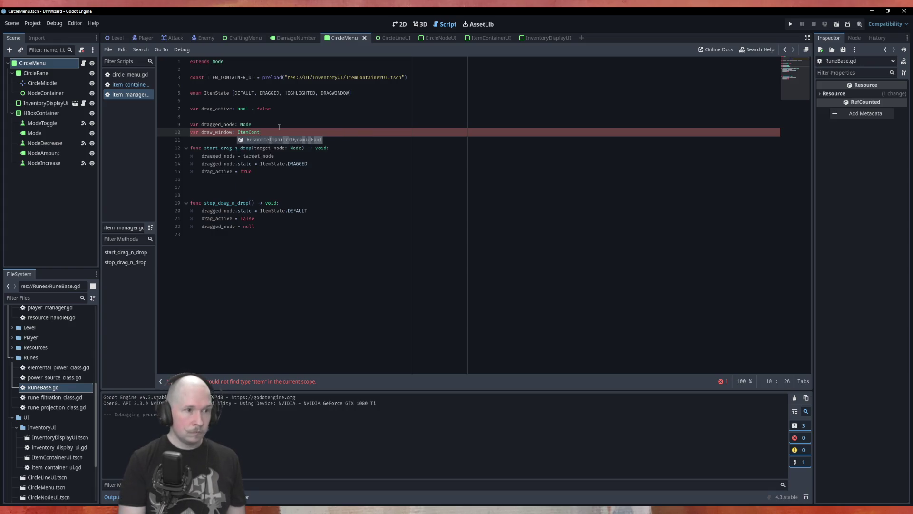
key(BackSpace)
key(BackSpace)
key(BackSpace)
key(BackSpace)
key(BackSpace)
key(BackSpace)
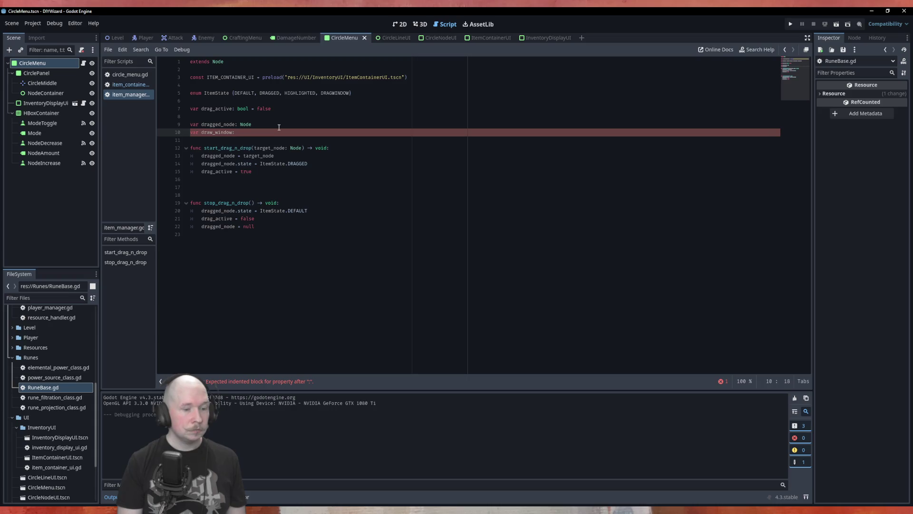
text(Node)
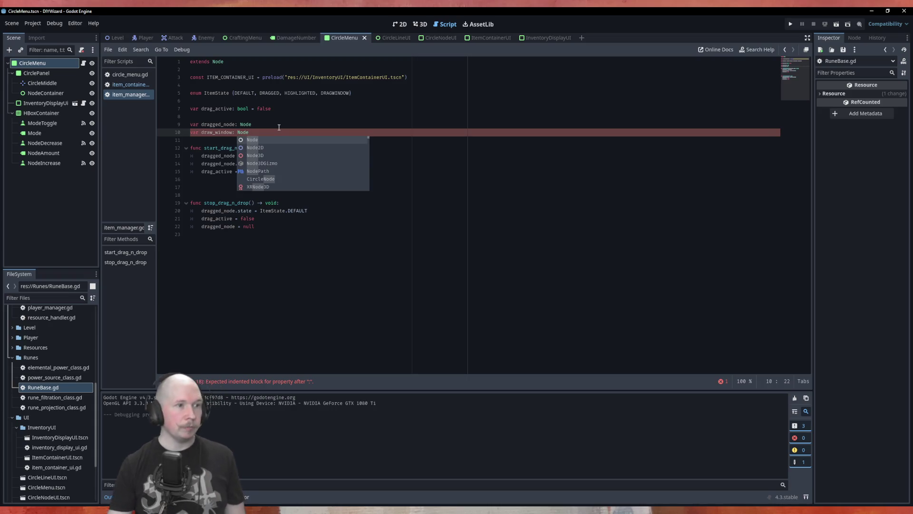
click(438, 240)
click(307, 173)
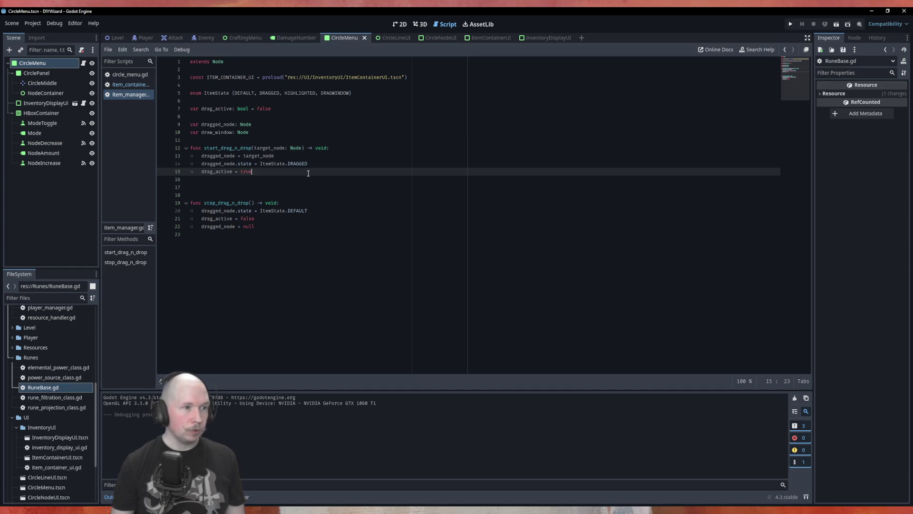
click(212, 131)
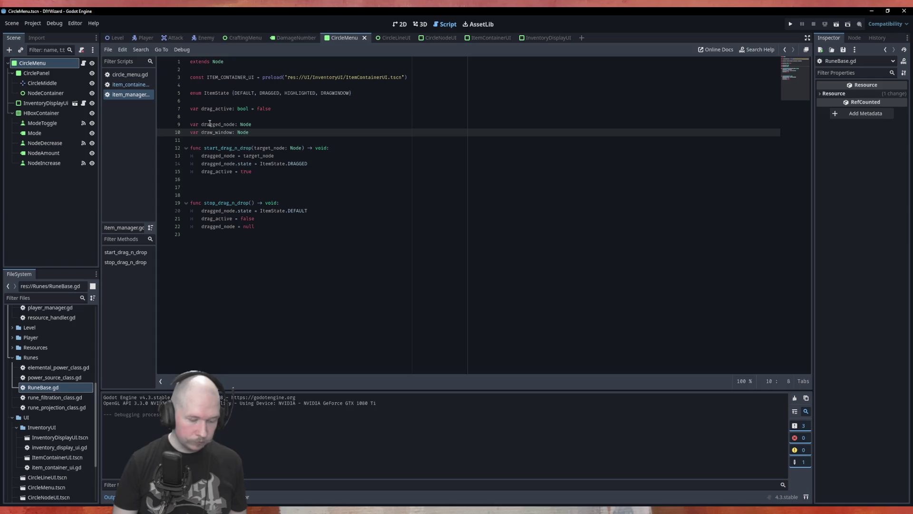
text(g)
click(311, 177)
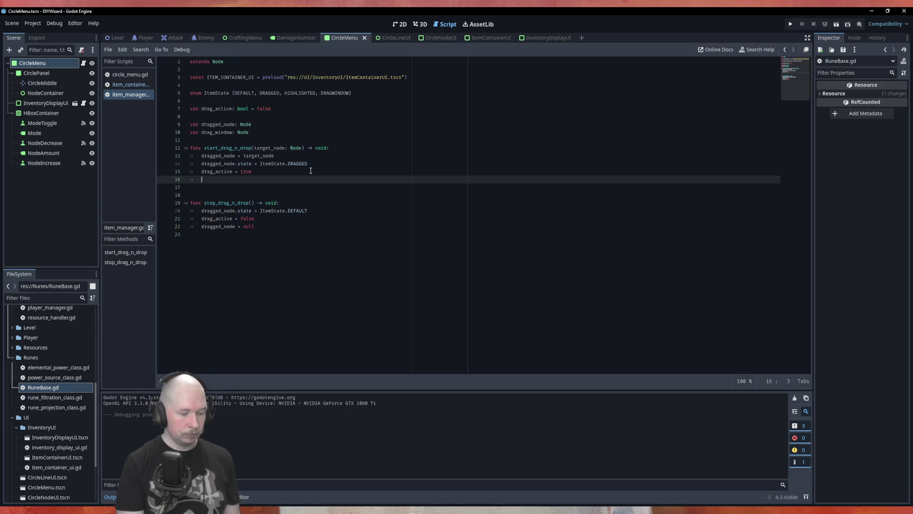
In start_drag_n_drop, assign drag_window from ITEM_CONTAINER_UI.instantiate()
text(drag:)
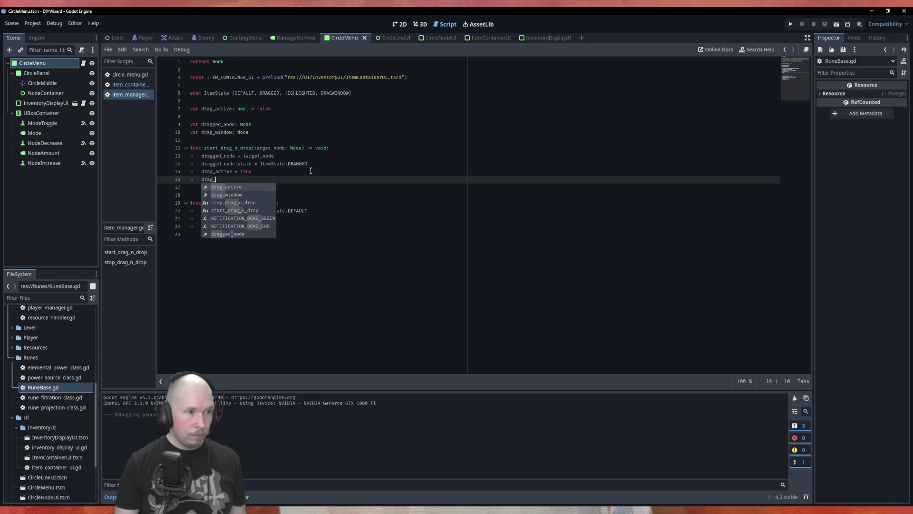
key(Down)
key(Return)
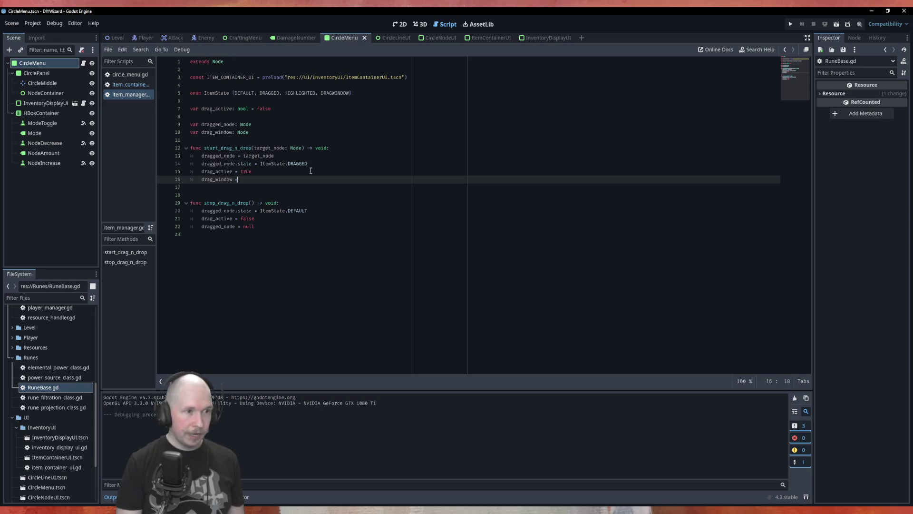
text( ITEM)
key(Return)
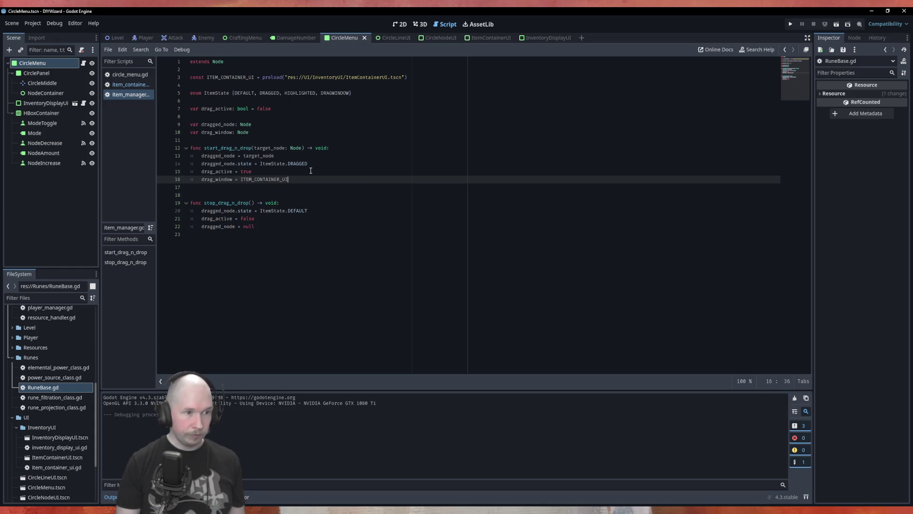
text(.inst)
key(Return)
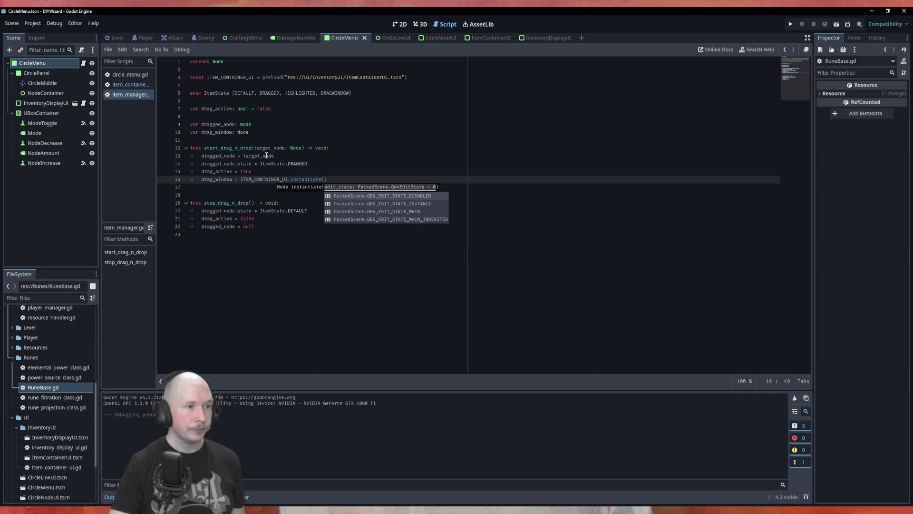
Add drag_window.queue_free() at the end of stop_drag_n_drop
click(279, 235)
key(Up)
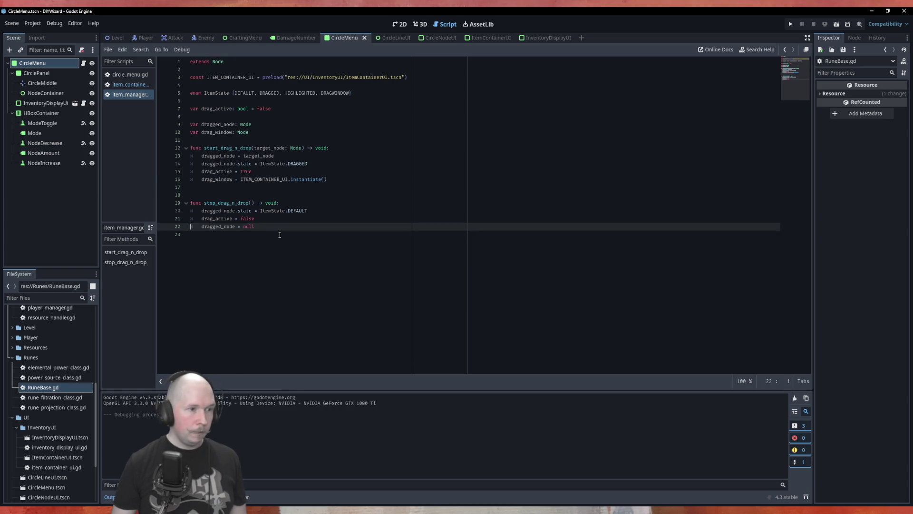
key(End)
key(Return)
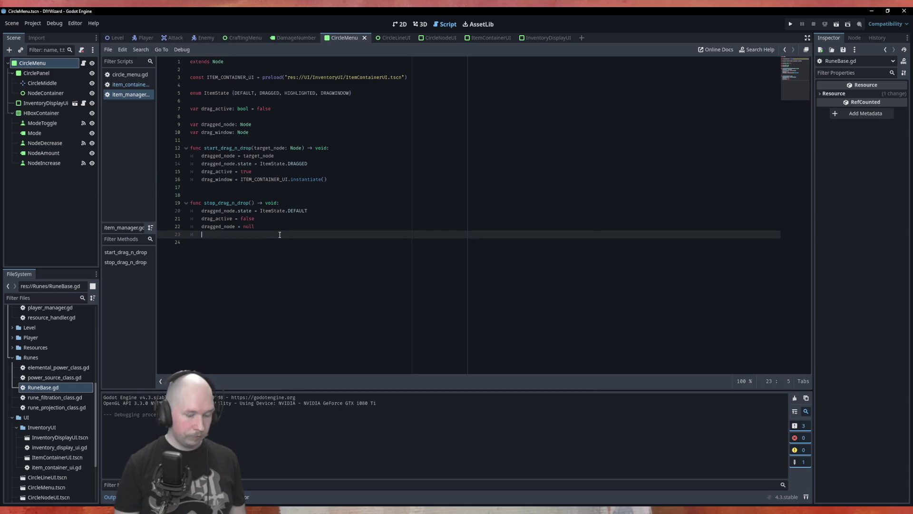
text(drag_window)
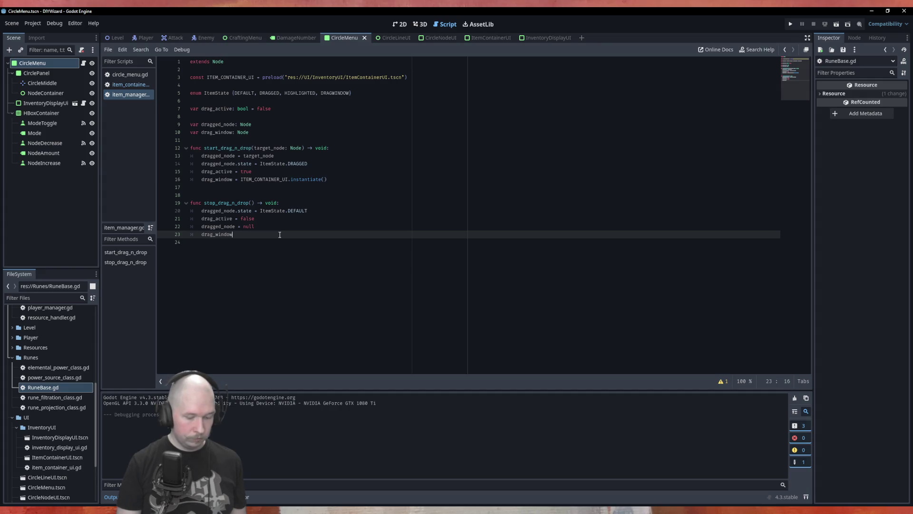
text(.queu)
key(Return)
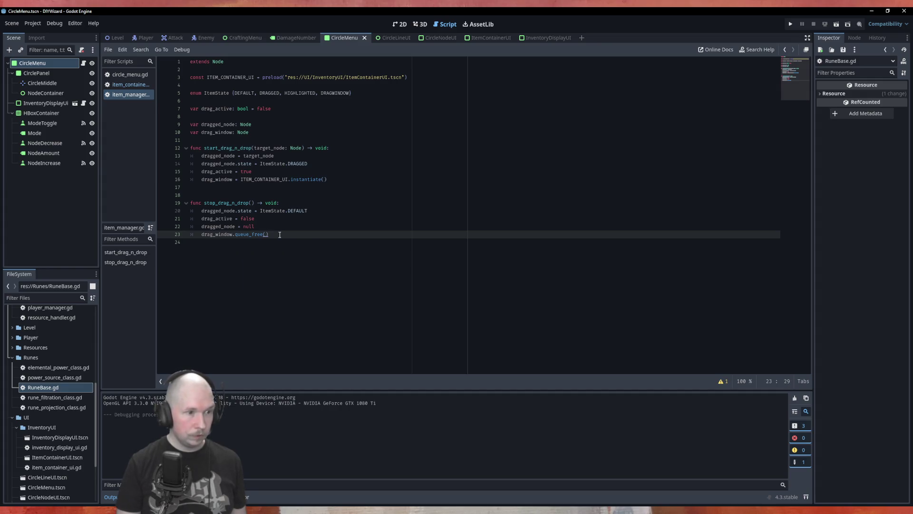
Wrap the queue_free call in an 'if drag_window:' check
key(ctrl+shift+Return)
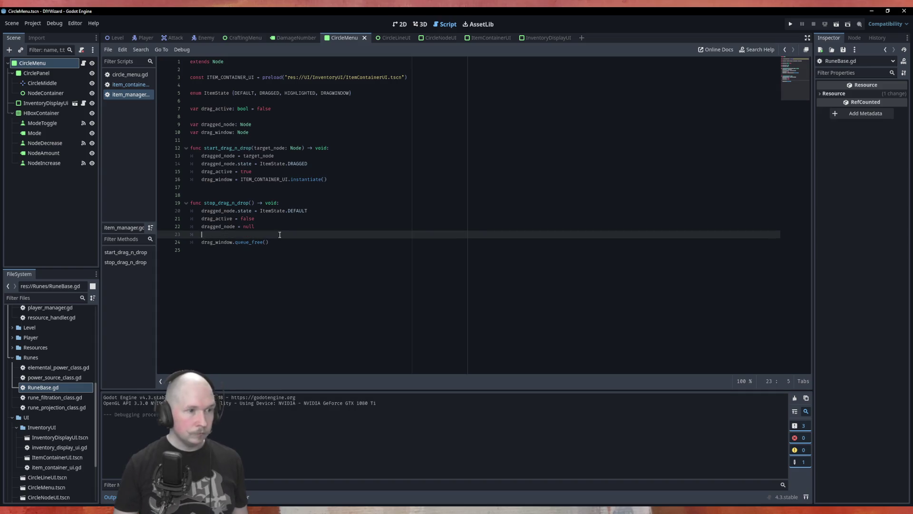
text(if )
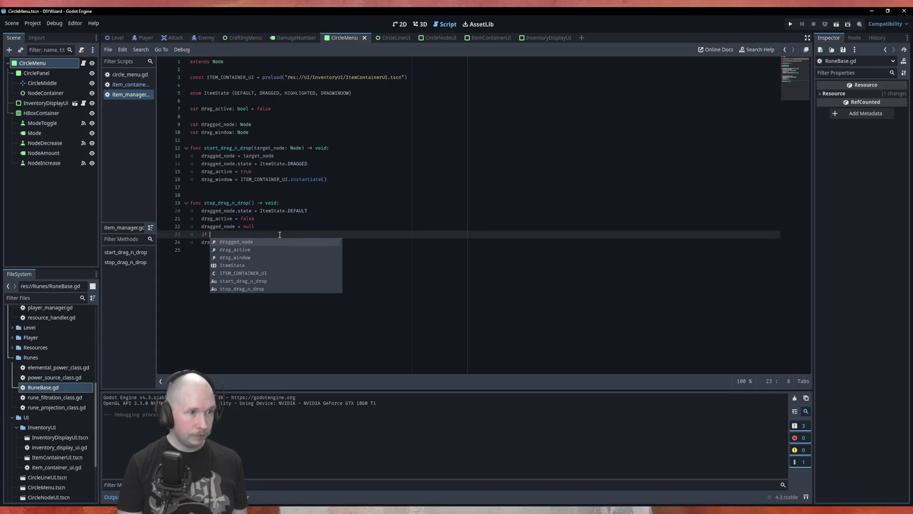
text(drag)
key(Down)
key(Down)
key(Return)
text(:)
key(Down)
key(Home)
key(Tab)
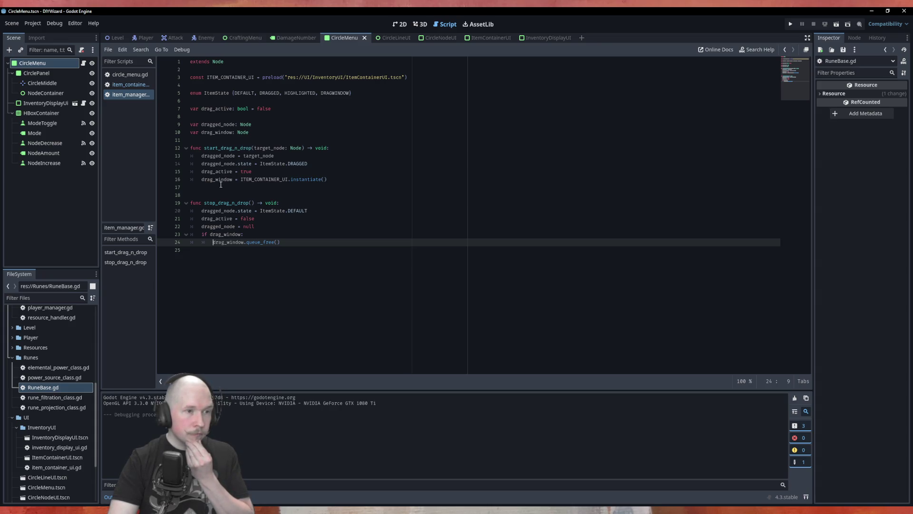
Review the item_container_ui.gd script, then switch back to item_manager.gd
click(334, 184)
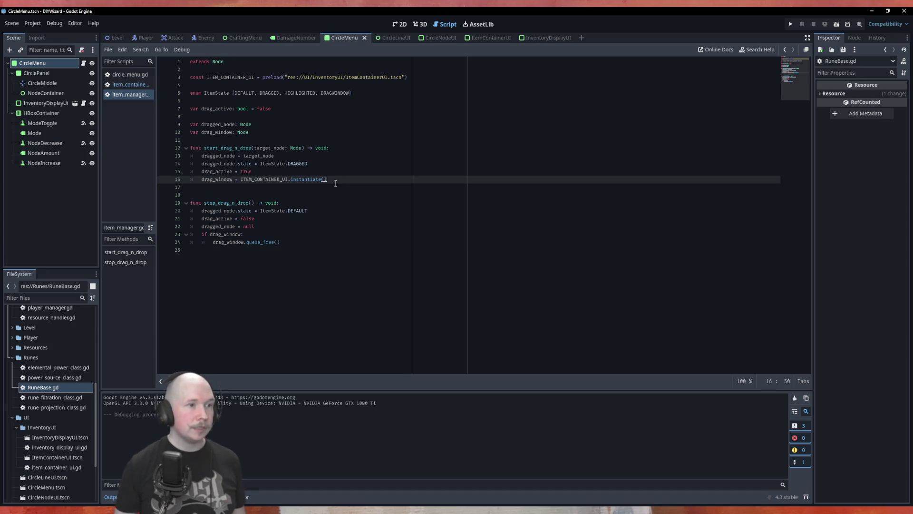
click(131, 84)
scroll(231, 278, up, 5)
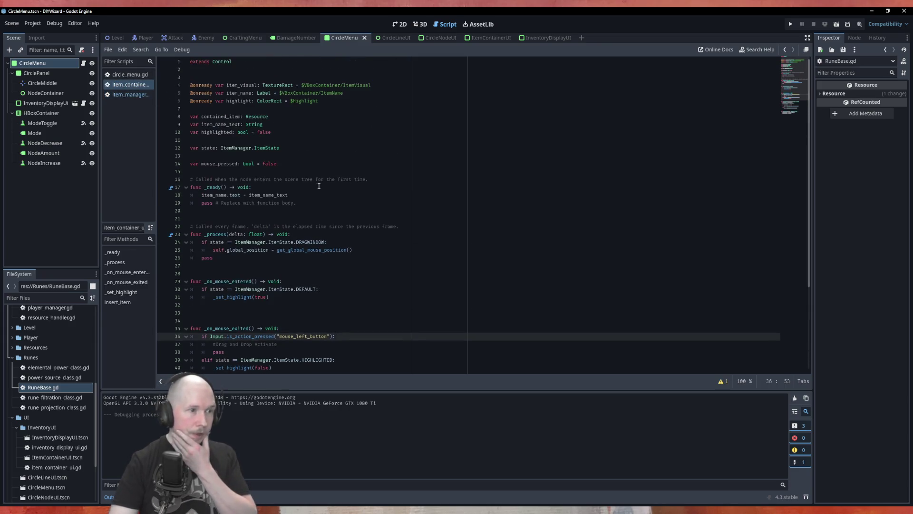
scroll(232, 278, down, 5)
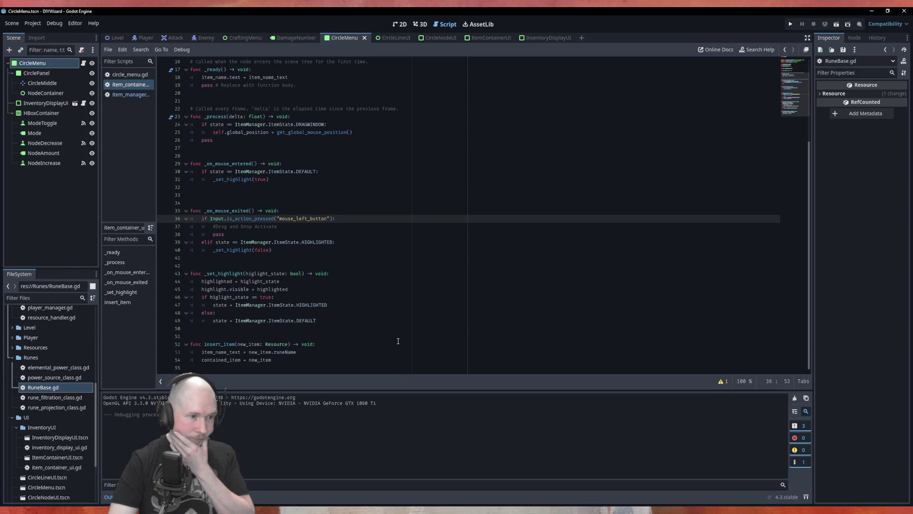
scroll(398, 341, up, 5)
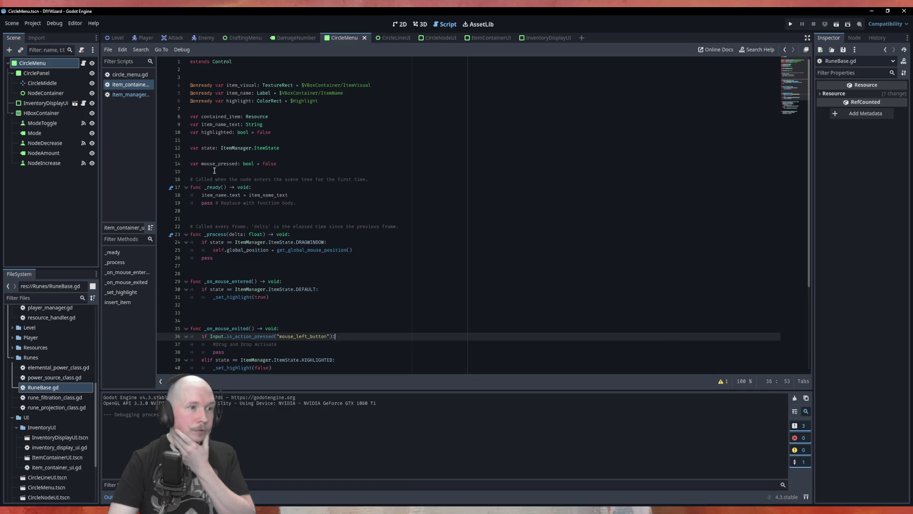
scroll(213, 170, down, 5)
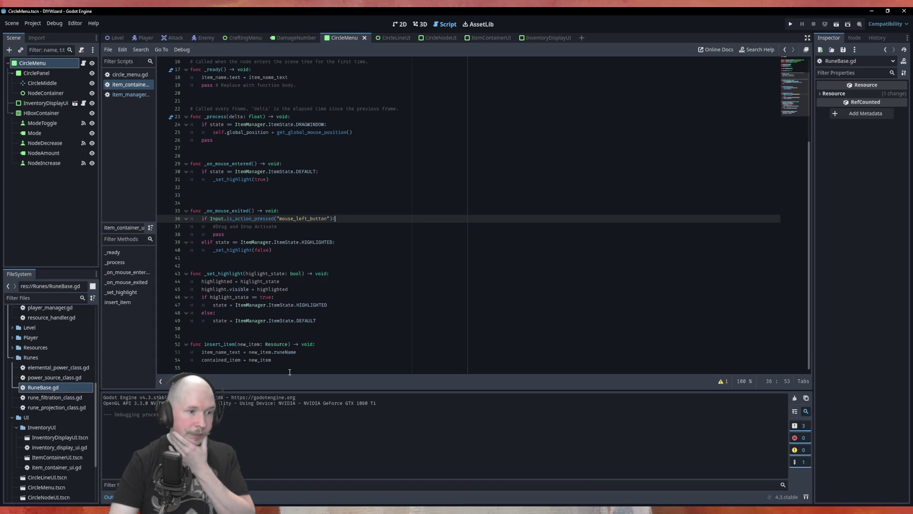
click(123, 95)
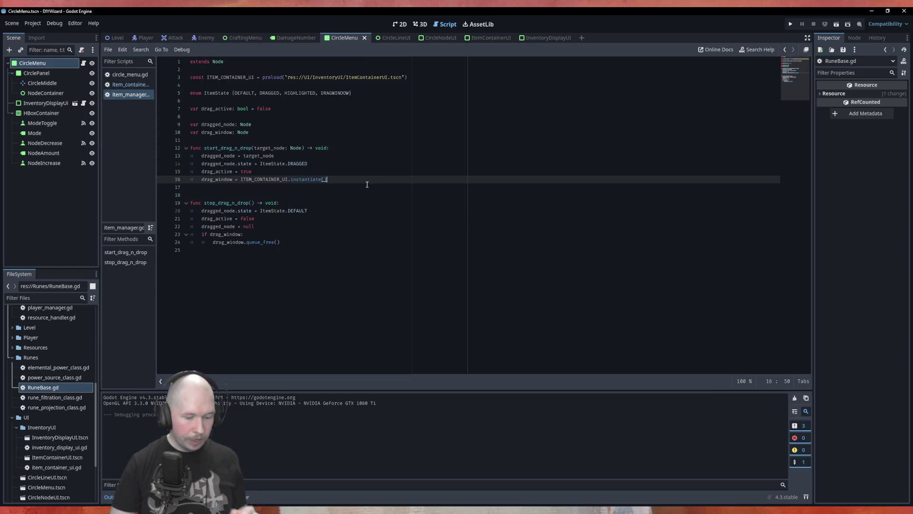
Start a drag_window.insert_item call on the line after the instantiate call
key(Return)
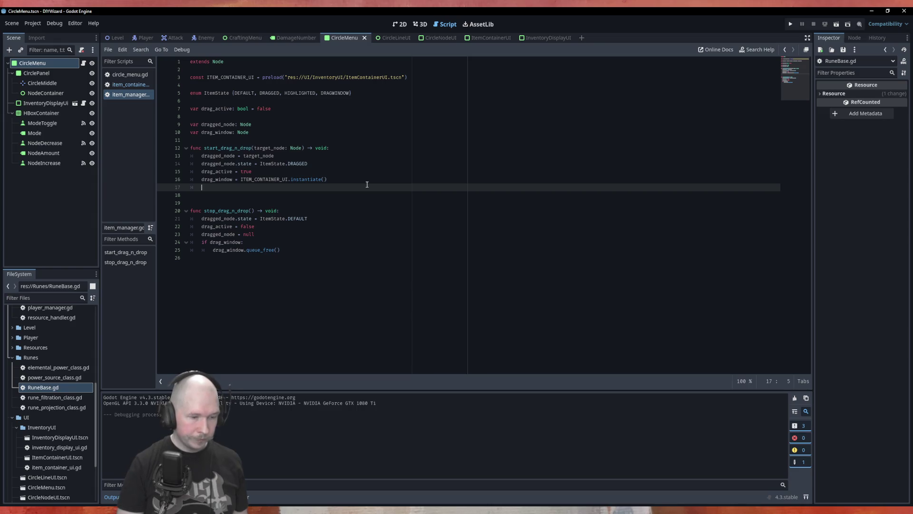
text(drag)
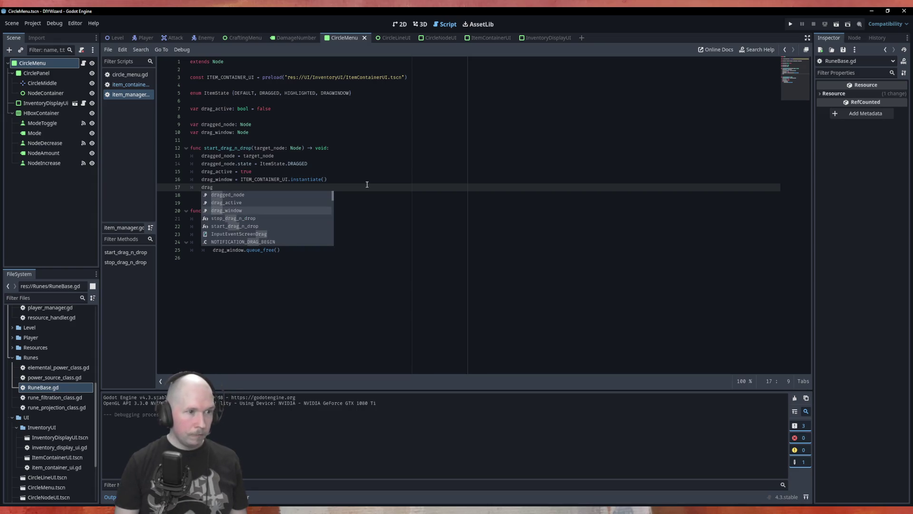
key(Return)
text(ins)
key(Return)
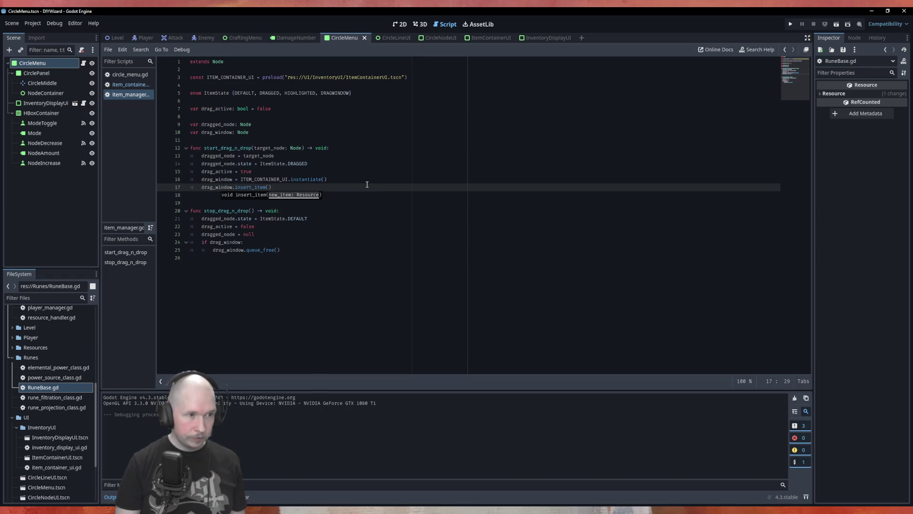
Pass dragged_node.contained_item as the argument, copying the name from item_container_ui, and run the scene with F6
text(dragged_node)
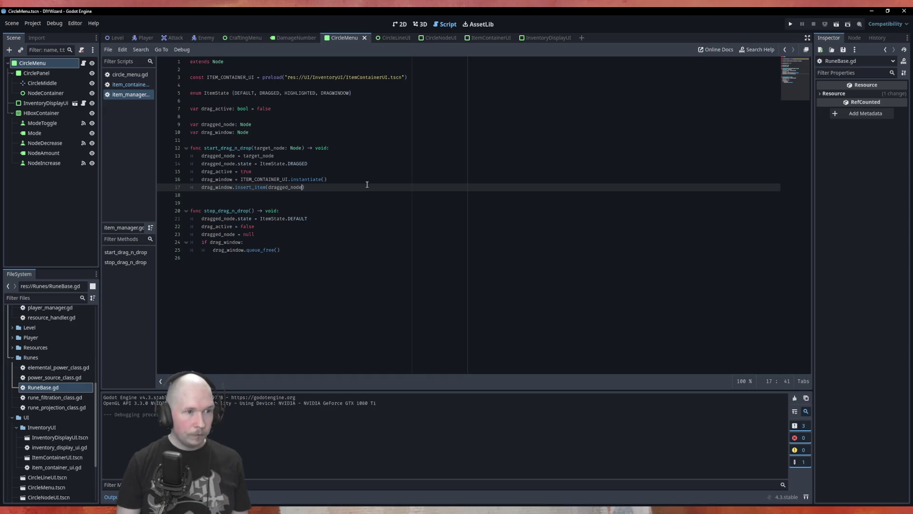
text(.)
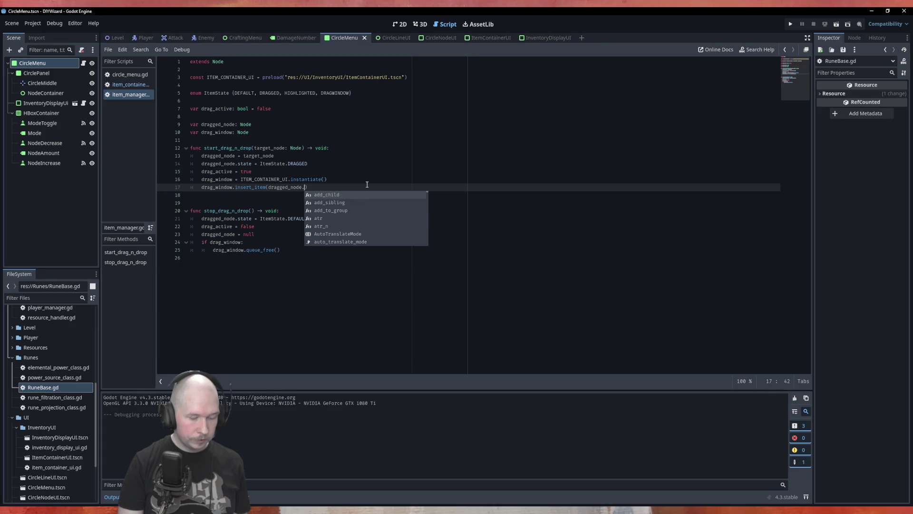
text(conta)
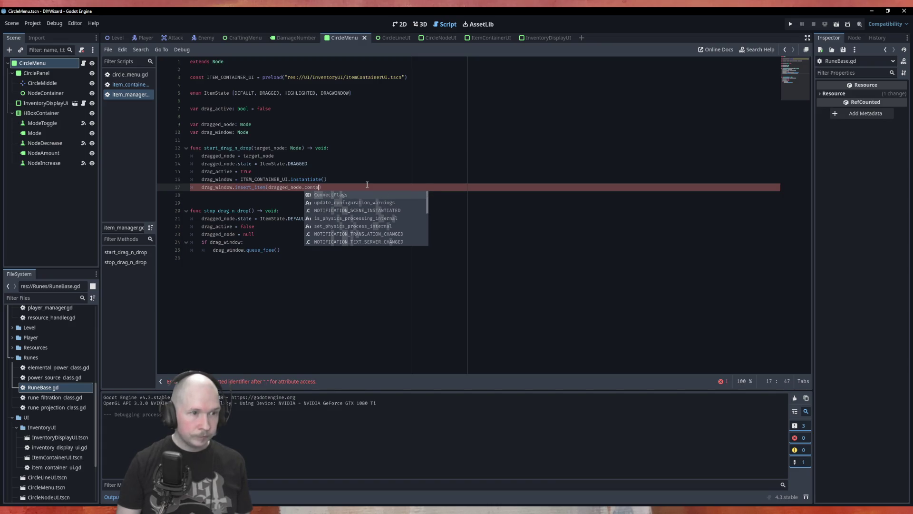
text(in)
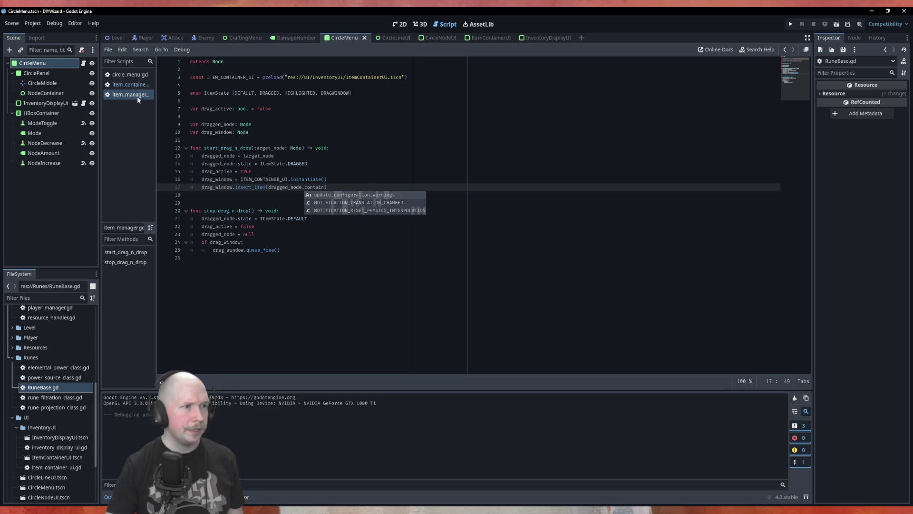
click(130, 84)
double_click(233, 360)
key(ctrl+c)
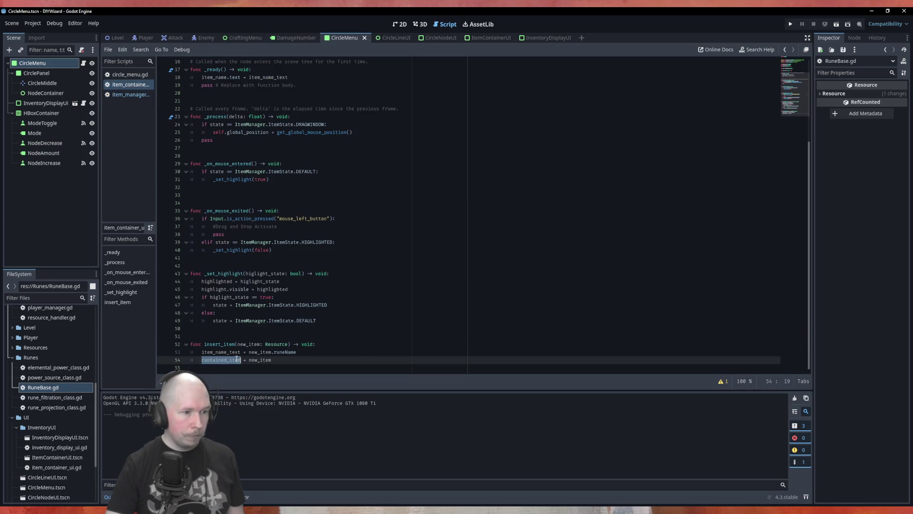
click(130, 91)
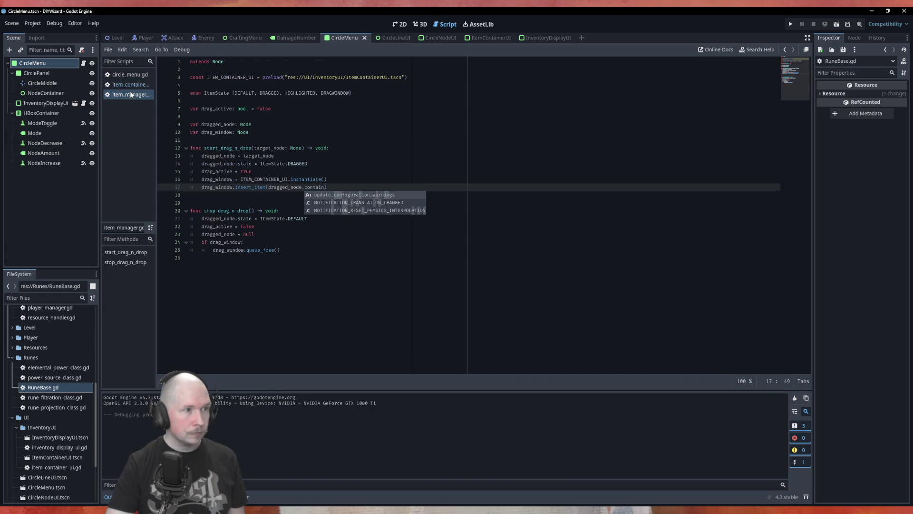
key(Escape)
key(ctrl+shift+Left)
key(ctrl+v)
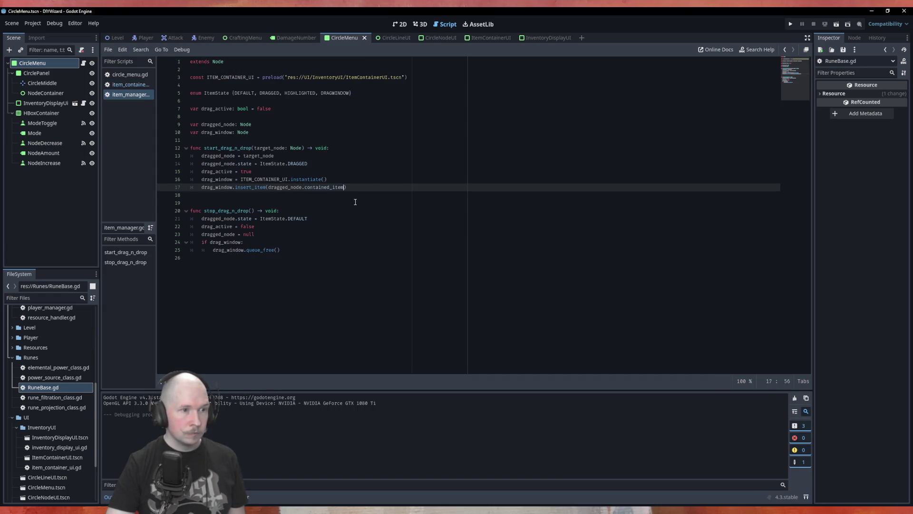
key(Down)
key(Down)
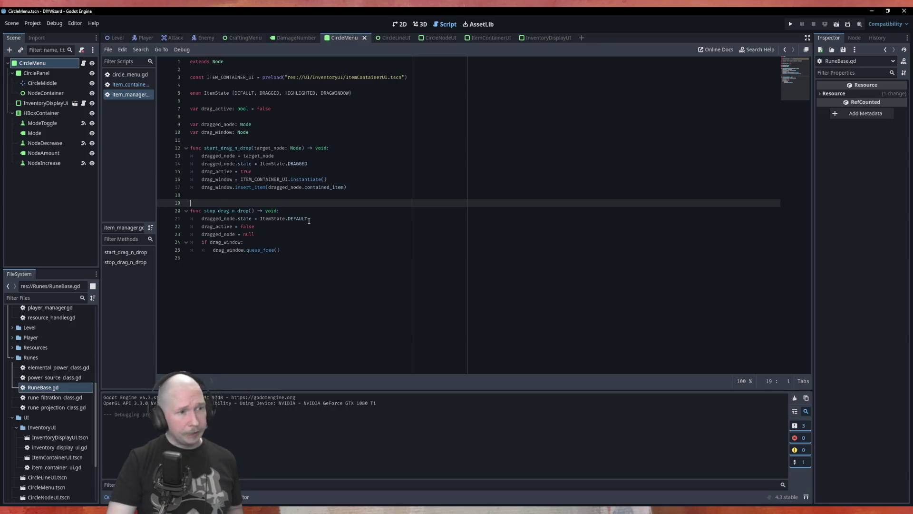
click(351, 188)
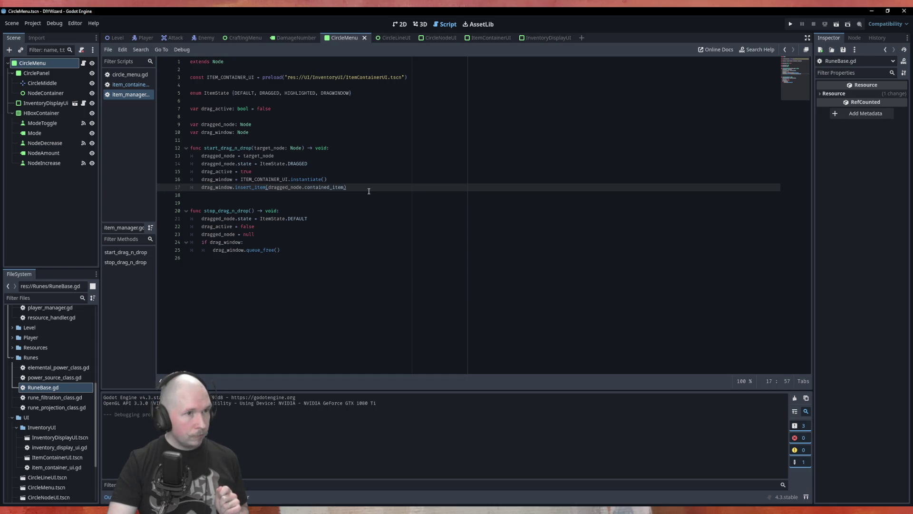
key(F6)
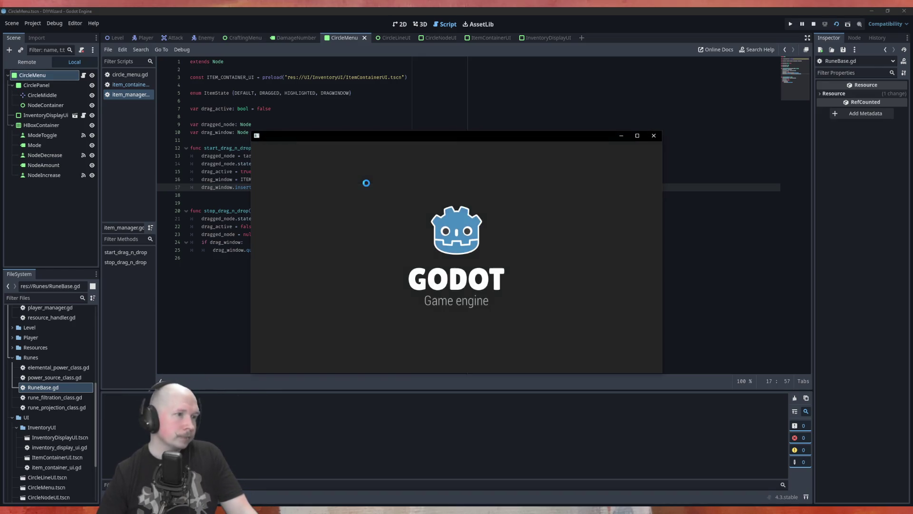
Switch the Scene dock to Remote and inspect the running PlayerManager and AttackManager nodes
click(28, 62)
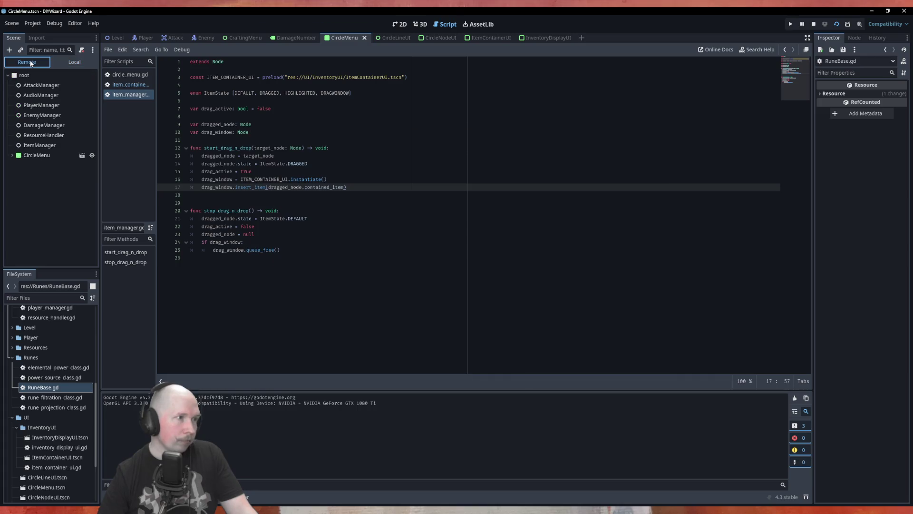
click(48, 105)
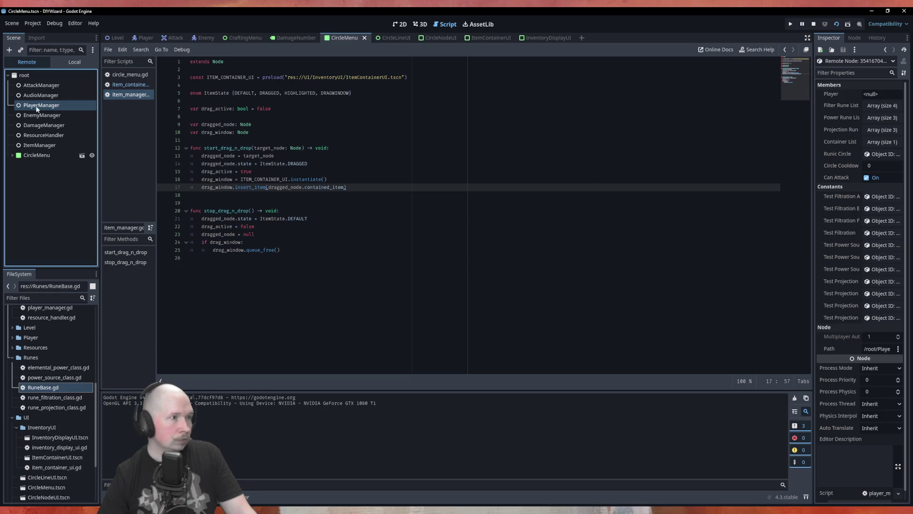
click(44, 87)
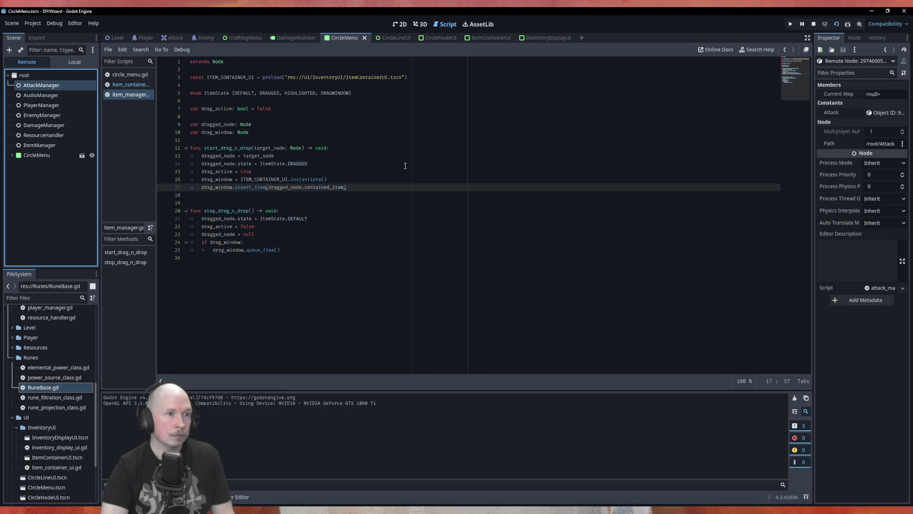
click(332, 141)
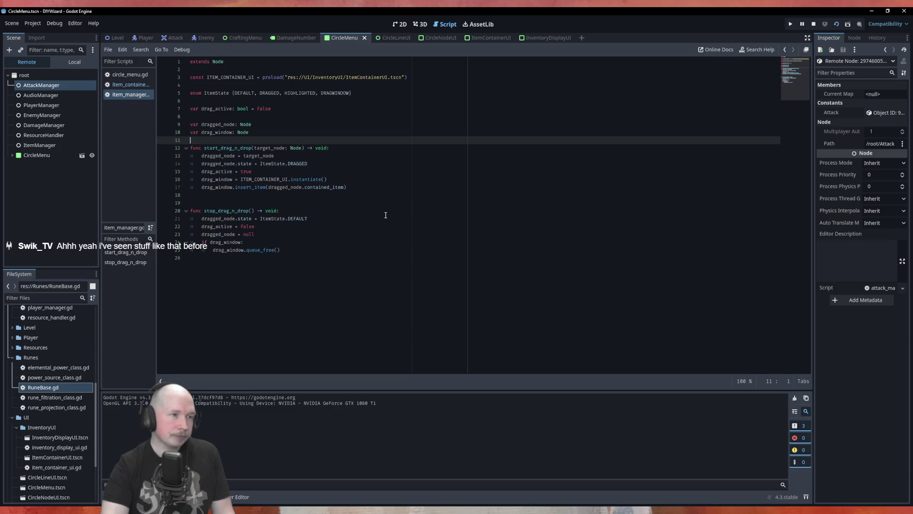
Add blank lines between the variable declarations and start_drag_n_drop in item_manager.gd
key(Return)
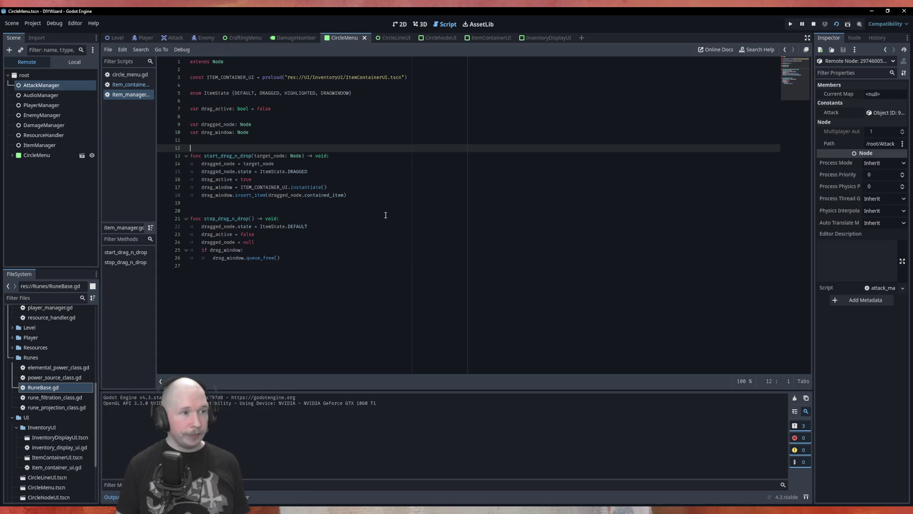
key(Return)
key(Up)
Declare 'var current_scene: PackedScene' in item_manager.gd, then stop the running game
text(va)
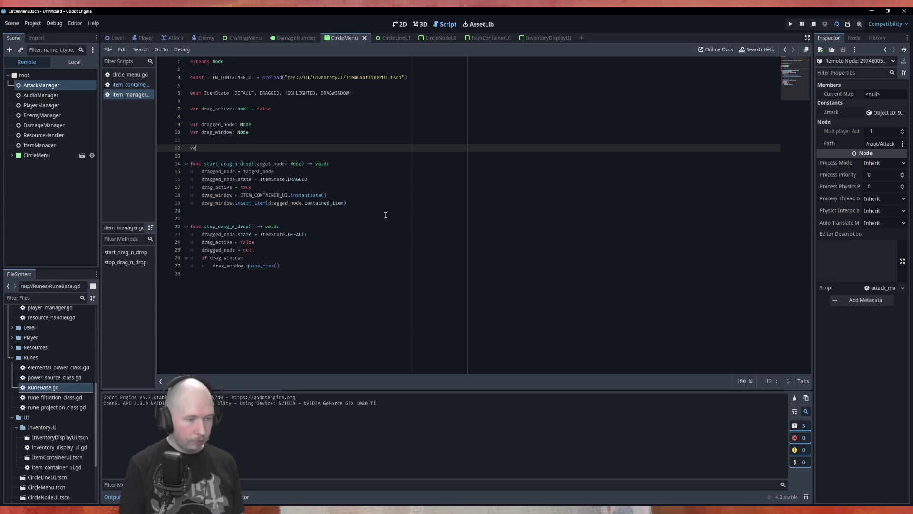
text(r curr)
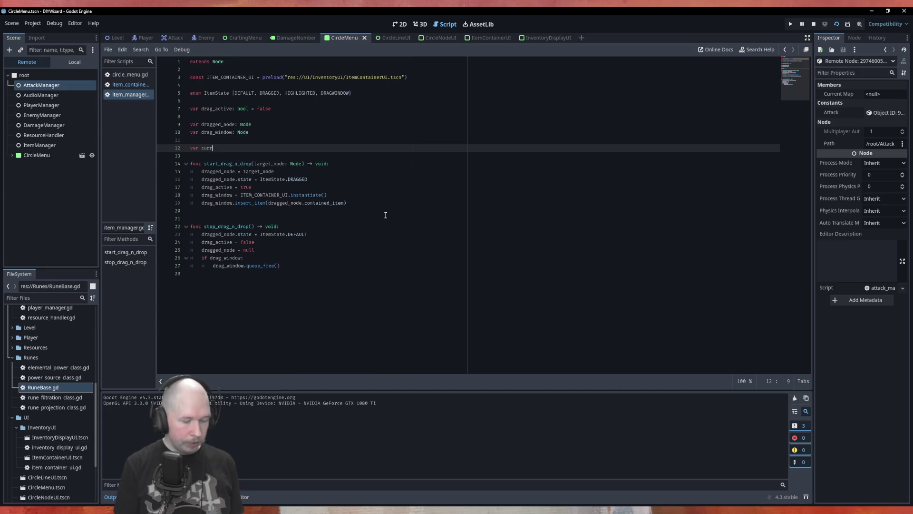
text(ent_scene:)
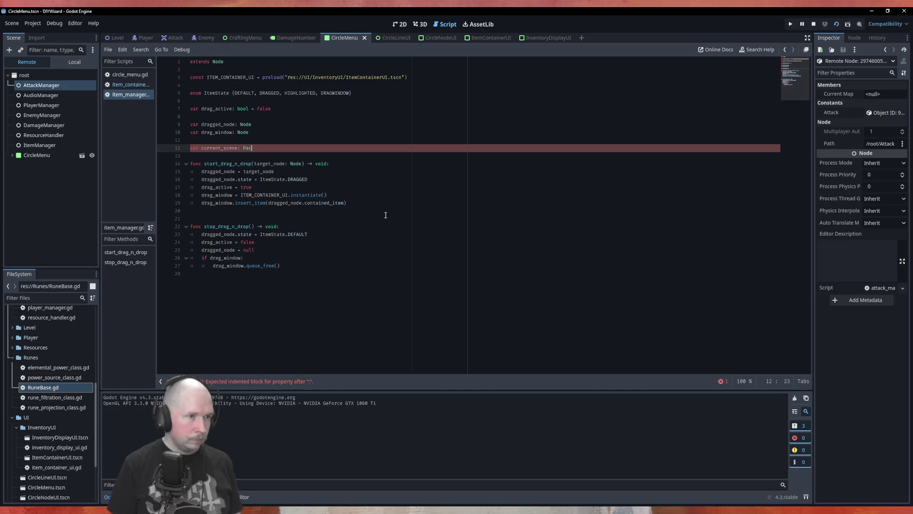
text(Packed)
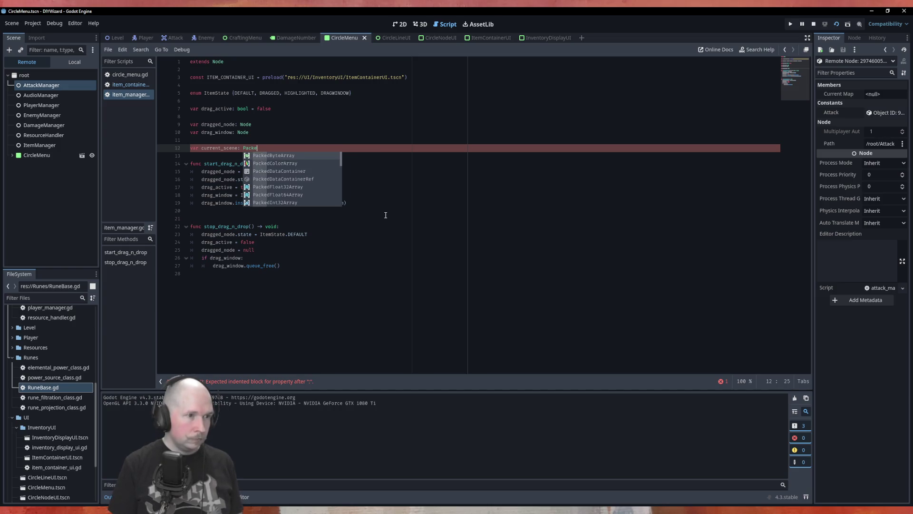
text(Scene)
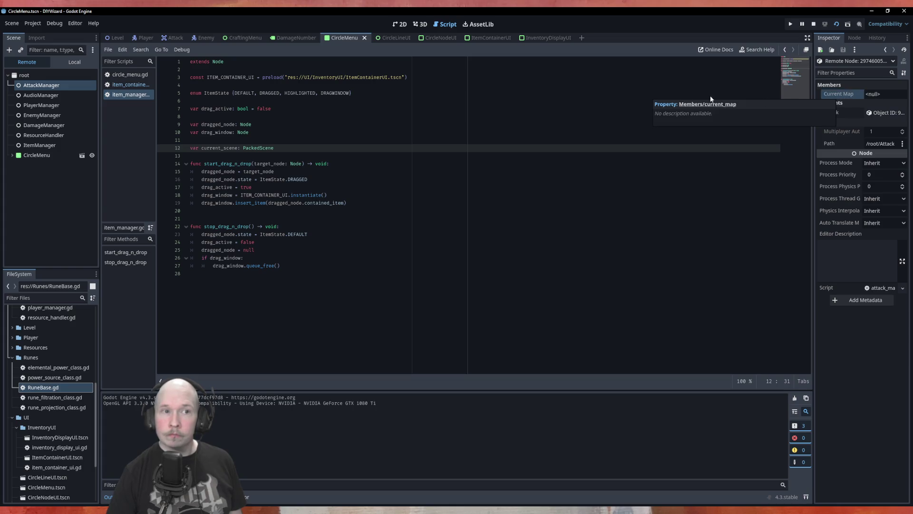
click(814, 24)
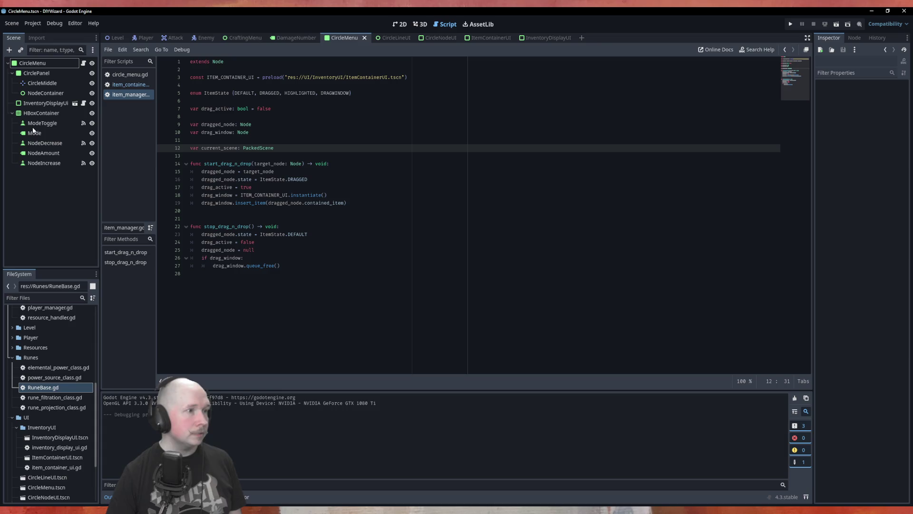
Check the code in attack_manager.gd from the UI folder, then return to item_manager.gd
scroll(23, 353, down, 2)
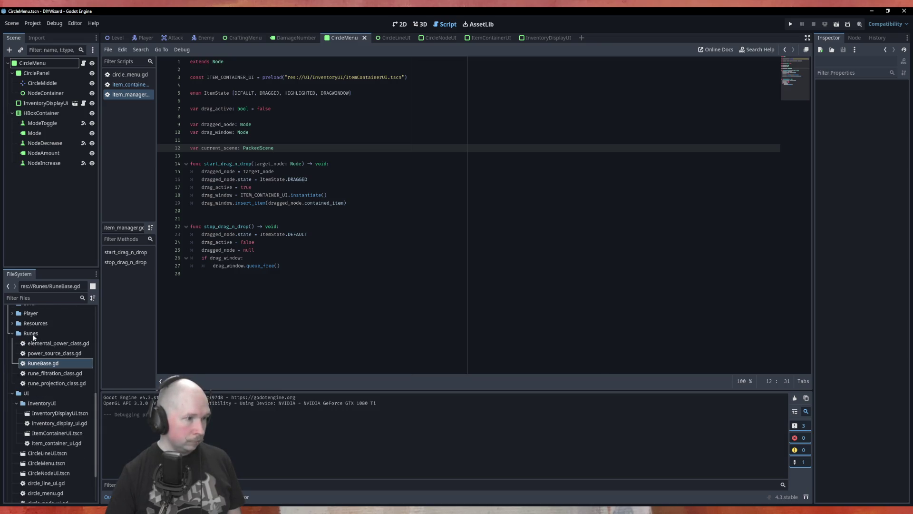
click(12, 333)
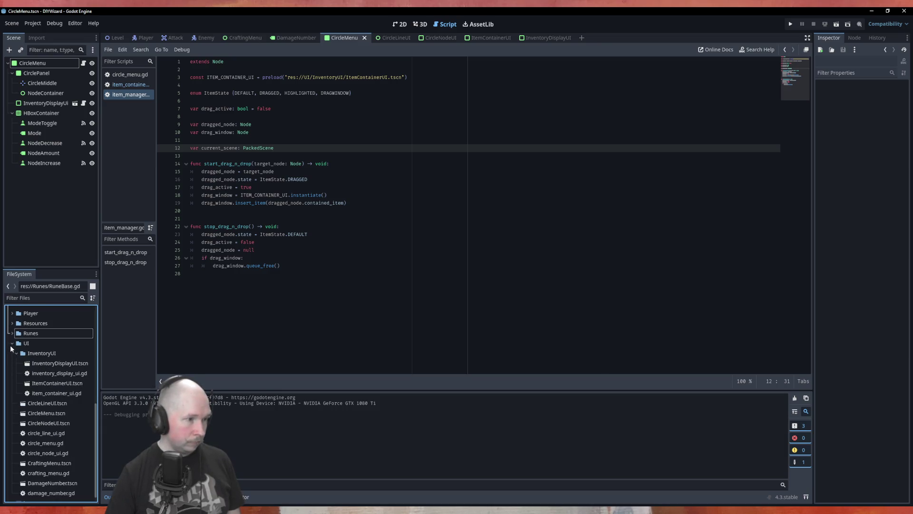
click(11, 344)
click(12, 485)
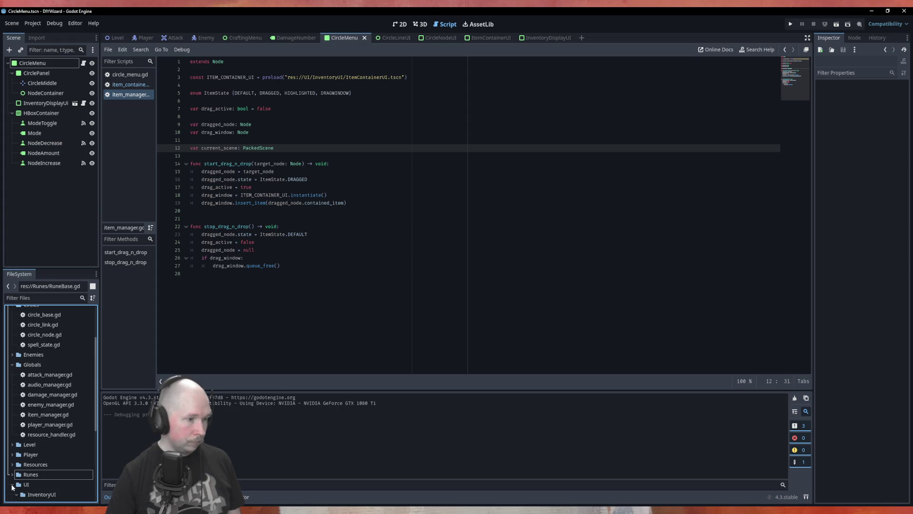
double_click(34, 374)
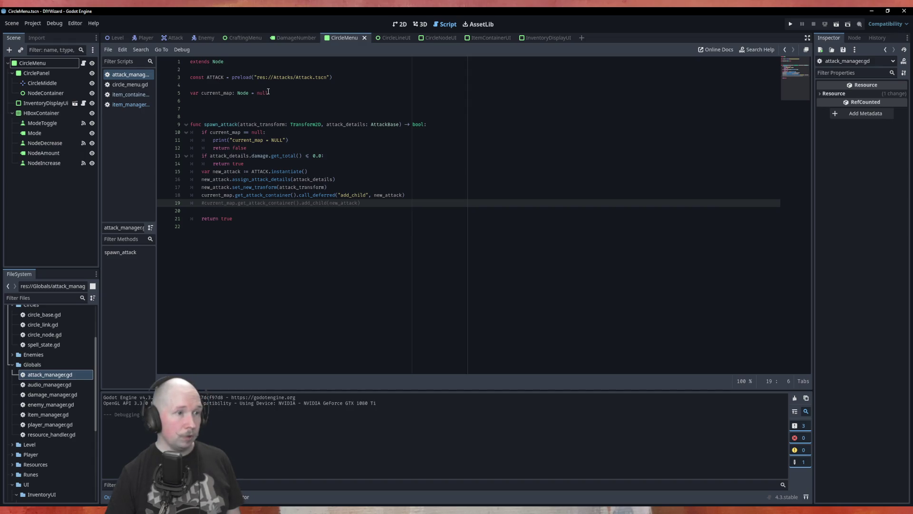
click(129, 104)
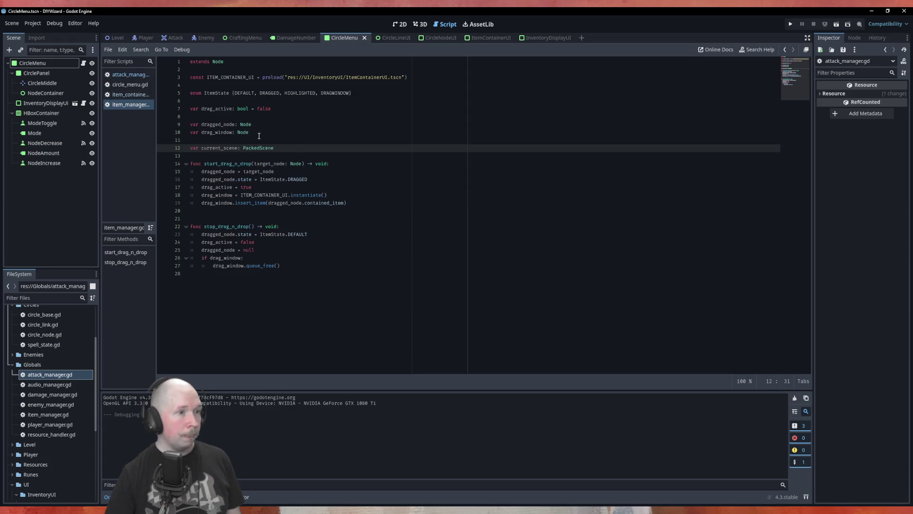
Change current_scene's type from PackedScene to Node
double_click(261, 148)
text(Node)
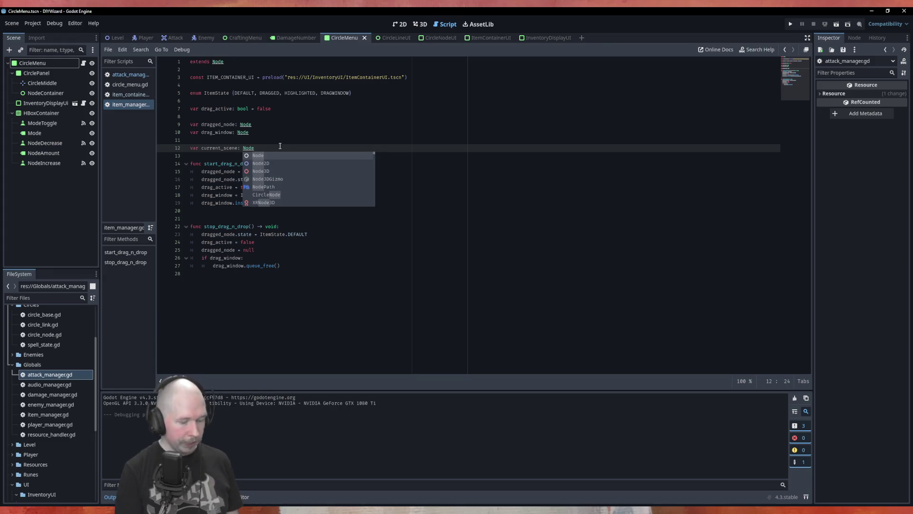
key(Escape)
Add 'current_scene.add_child(drag_window)' at the end of start_drag_n_drop
click(370, 212)
key(Tab)
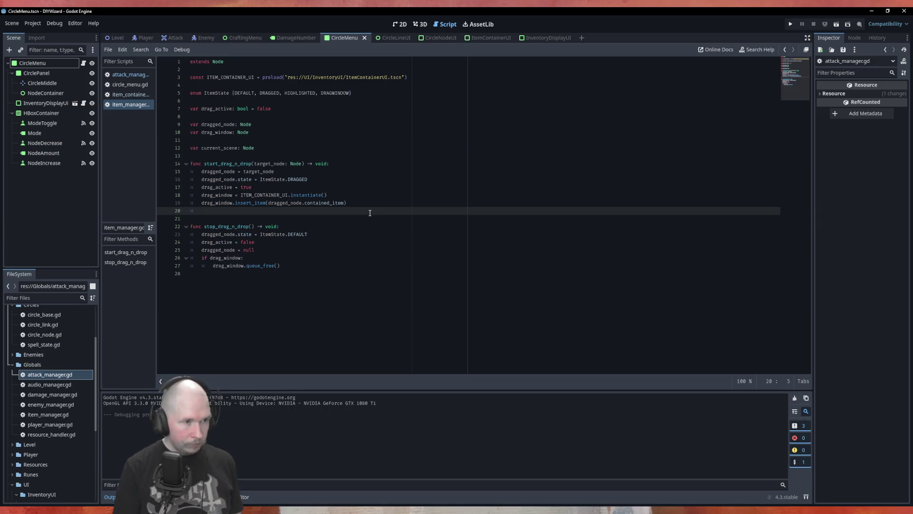
text(curren)
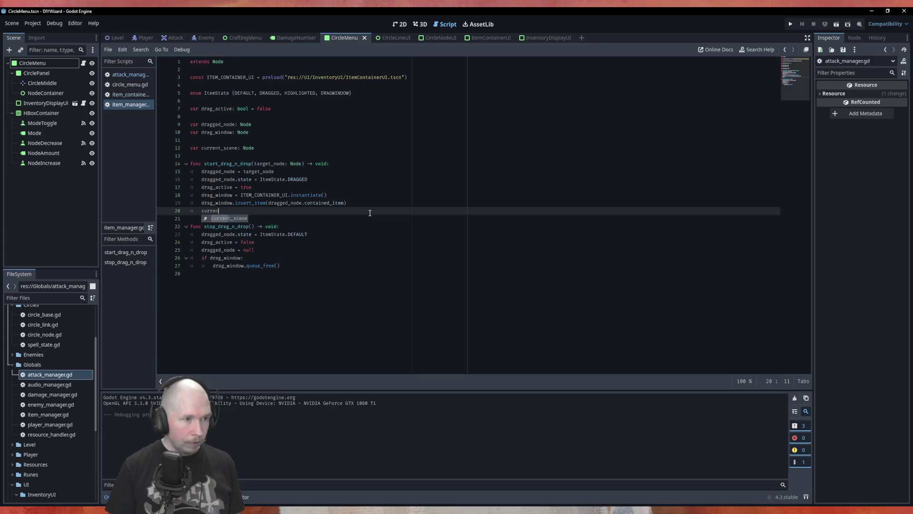
text(t_scene.add)
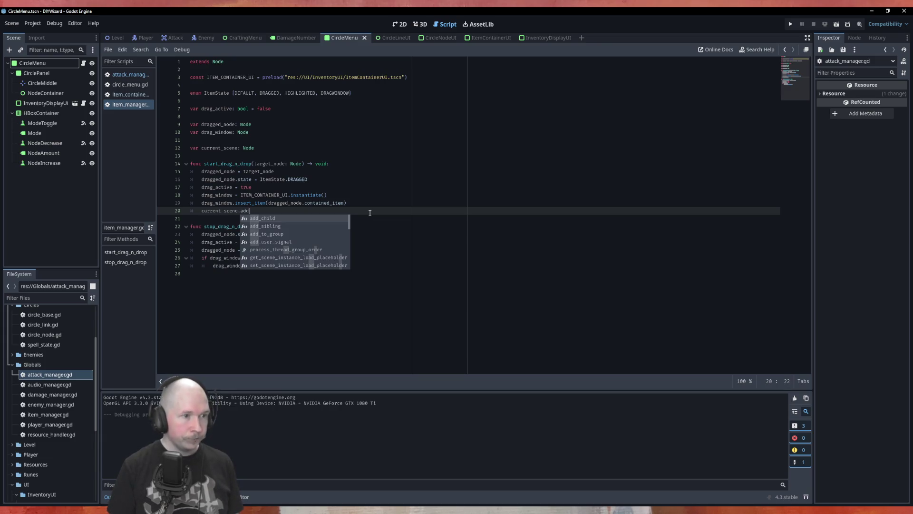
key(Return)
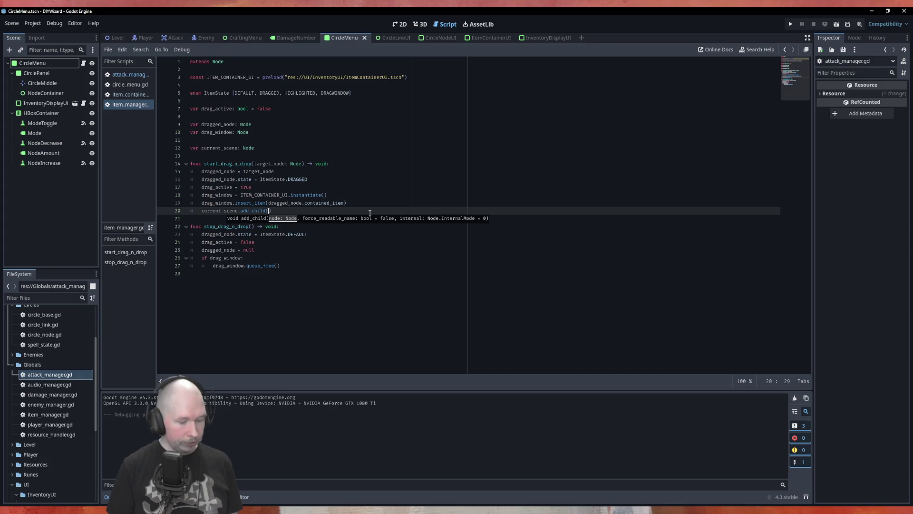
text(dra)
key(Down)
key(Down)
key(Return)
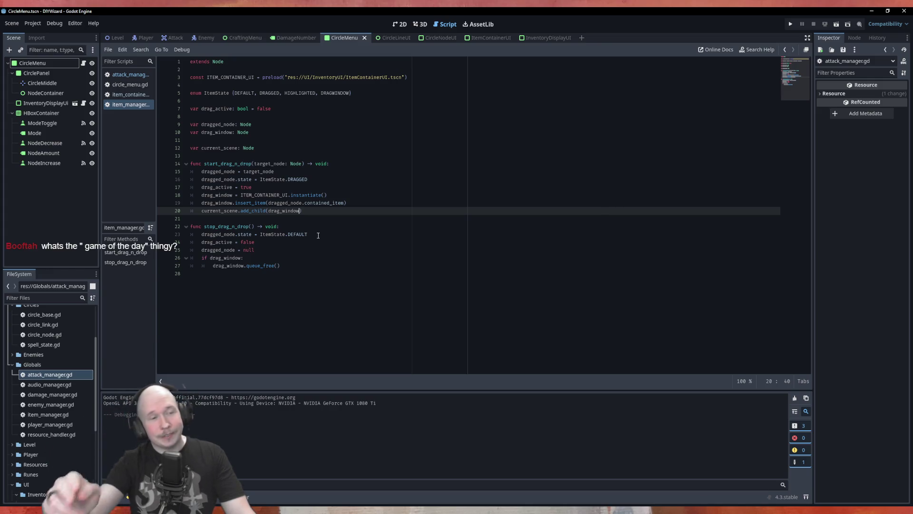
click(126, 95)
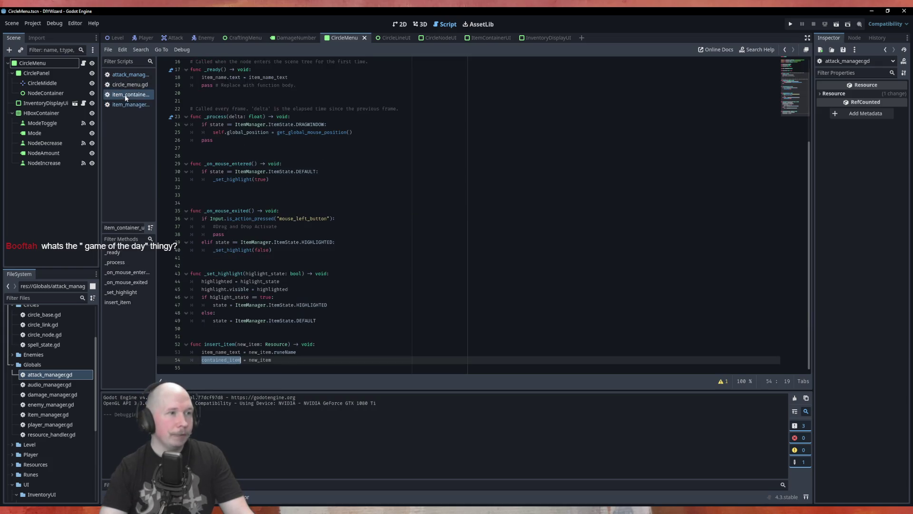
In item_container_ui.gd's _process, start an 'if Input.' line below the DRAGWINDOW position update
click(283, 211)
scroll(302, 197, up, 4)
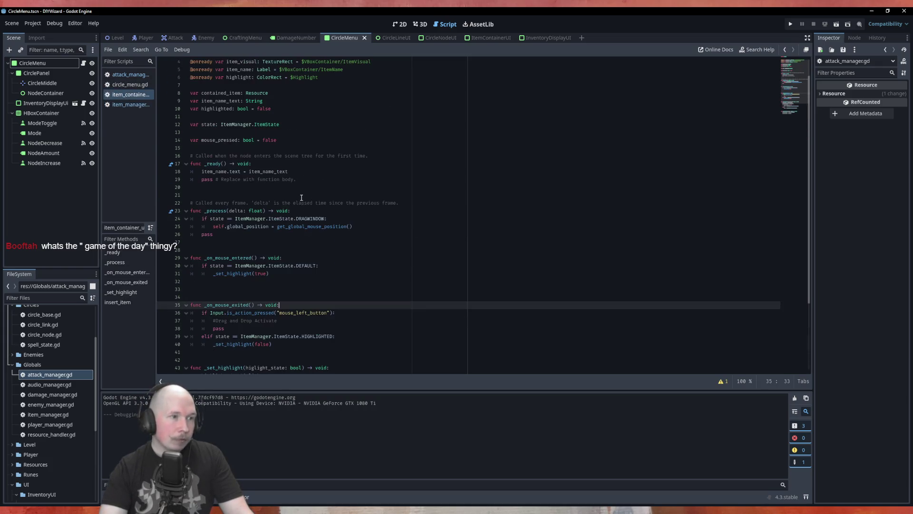
click(379, 226)
key(Return)
key(BackSpace)
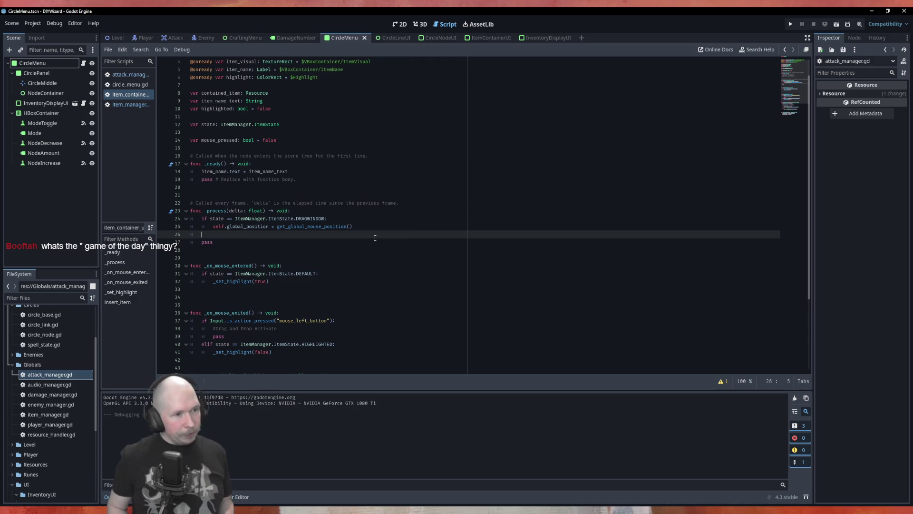
scroll(362, 263, down, 4)
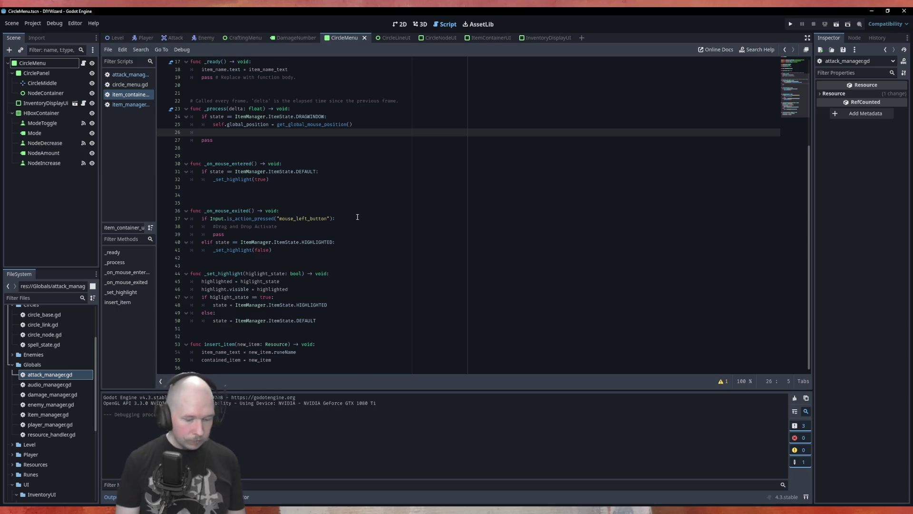
text(if )
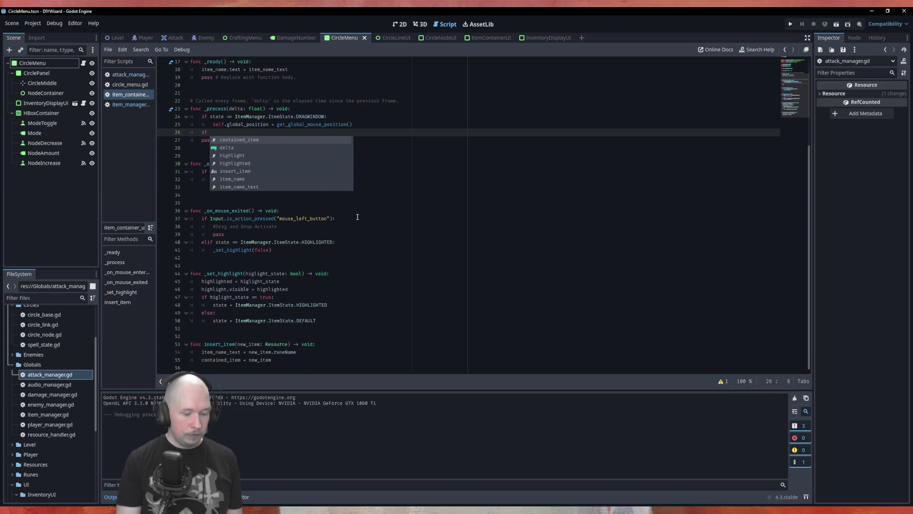
text(Input)
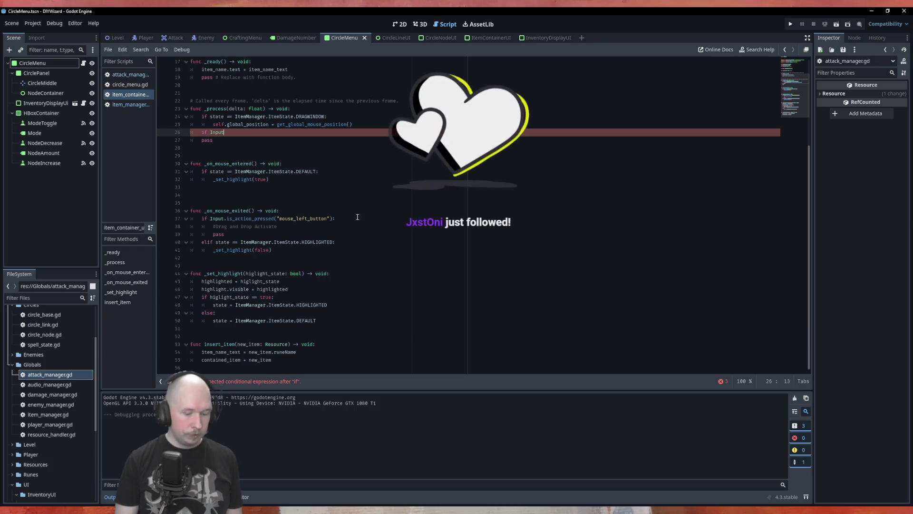
text(.)
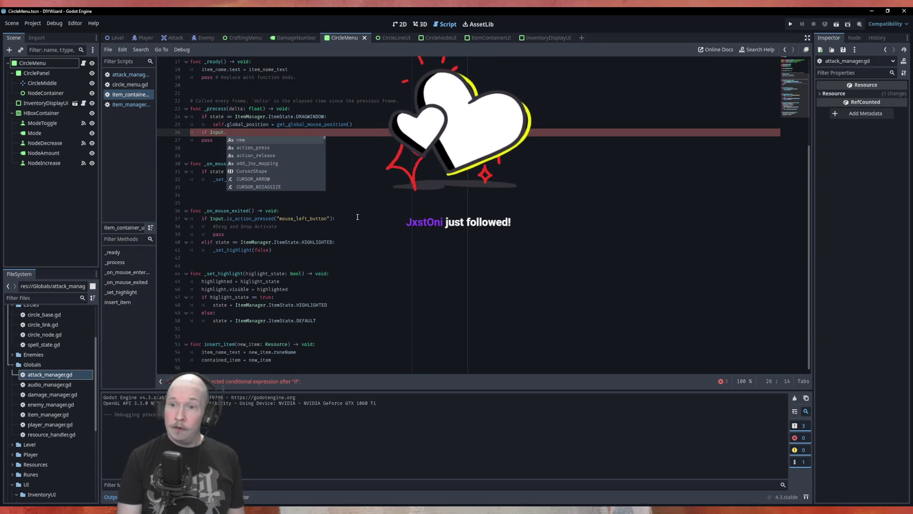